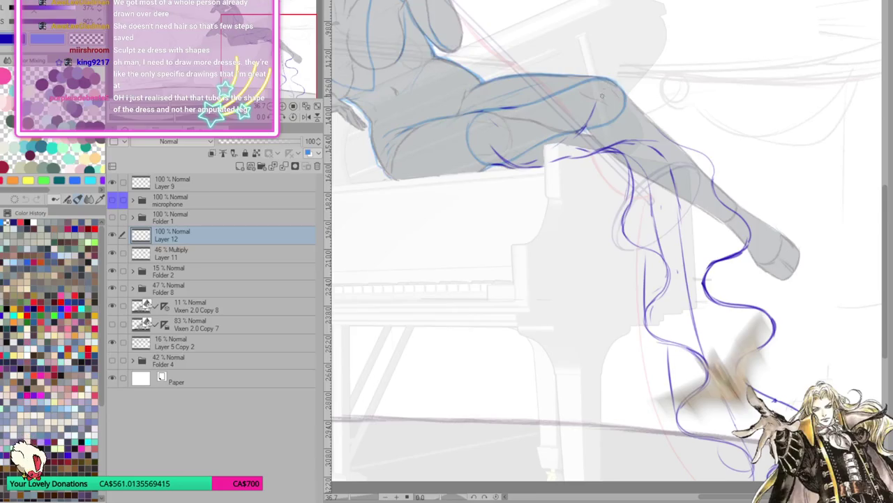
# Darken the dress outline along the thigh and draw wavy curls at the dress hem.
pyautogui.moveTo(625, 101); pyautogui.dragTo(674, 166)
pyautogui.moveTo(628, 119)
pyautogui.mouseDown()
pyautogui.moveTo(726, 187)
pyautogui.moveTo(702, 227)
pyautogui.moveTo(705, 251)
pyautogui.moveTo(729, 257)
pyautogui.mouseUp()
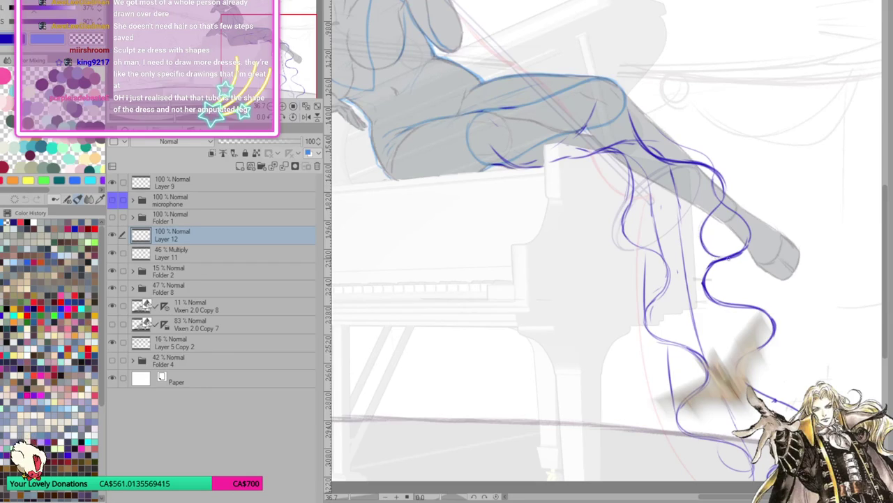
pyautogui.moveTo(699, 226); pyautogui.dragTo(716, 287)
pyautogui.moveTo(745, 260)
pyautogui.mouseDown()
pyautogui.moveTo(719, 300)
pyautogui.moveTo(735, 308)
pyautogui.moveTo(747, 260)
pyautogui.moveTo(723, 307)
pyautogui.moveTo(740, 318)
pyautogui.moveTo(702, 300)
pyautogui.mouseUp()
pyautogui.moveTo(705, 251)
pyautogui.mouseDown()
pyautogui.moveTo(748, 271)
pyautogui.moveTo(734, 258)
pyautogui.mouseUp()
# Retrace the knee outline with a thicker leg stroke and a bulging dress fold.
pyautogui.moveTo(713, 187); pyautogui.dragTo(712, 210)
pyautogui.moveTo(701, 165); pyautogui.dragTo(722, 183)
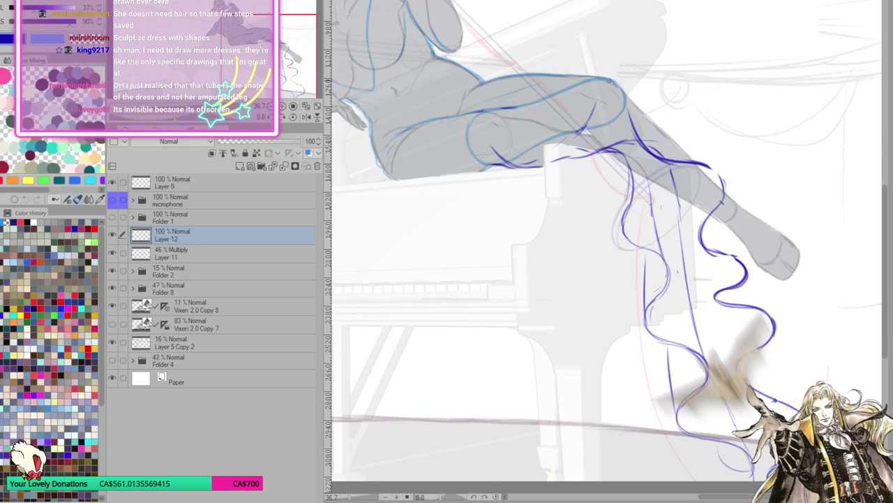
pyautogui.moveTo(625, 93); pyautogui.dragTo(691, 155)
pyautogui.moveTo(659, 129)
pyautogui.mouseDown()
pyautogui.moveTo(725, 175)
pyautogui.moveTo(745, 177)
pyautogui.mouseUp()
pyautogui.moveTo(694, 159)
pyautogui.mouseDown()
pyautogui.moveTo(740, 173)
pyautogui.moveTo(729, 227)
pyautogui.mouseUp()
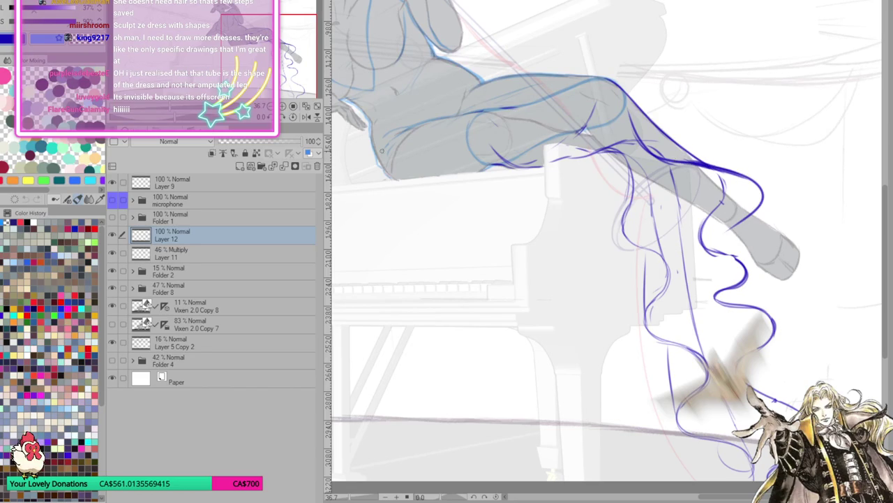
# Mirror the canvas, erase and redraw the upper-leg dress curve, then unmirror and fit the view.
pyautogui.click(305, 116)
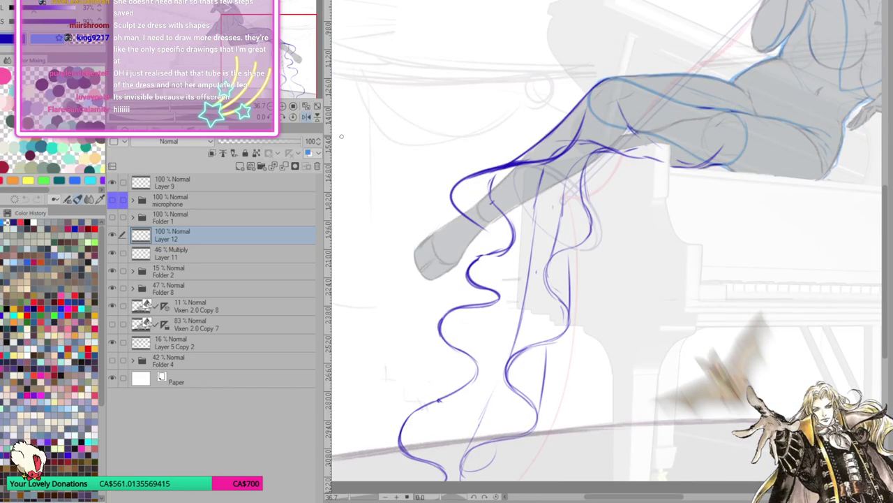
pyautogui.moveTo(569, 155); pyautogui.dragTo(457, 190)
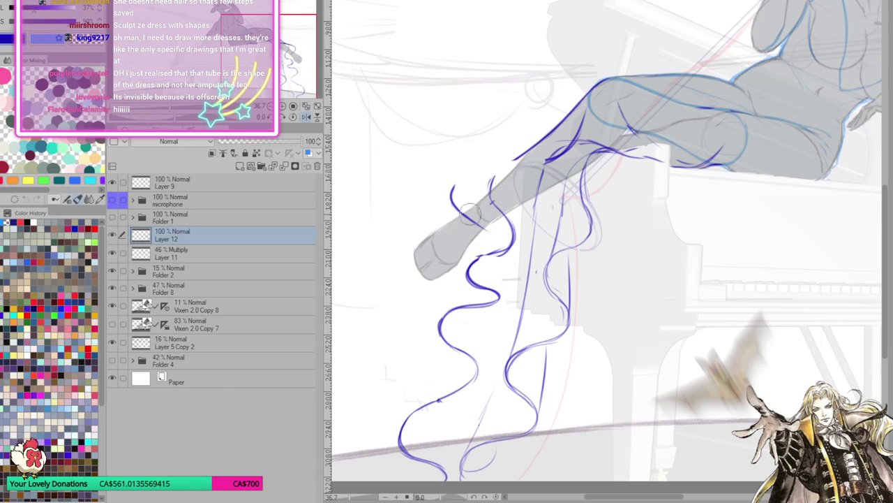
pyautogui.moveTo(482, 243); pyautogui.dragTo(497, 246)
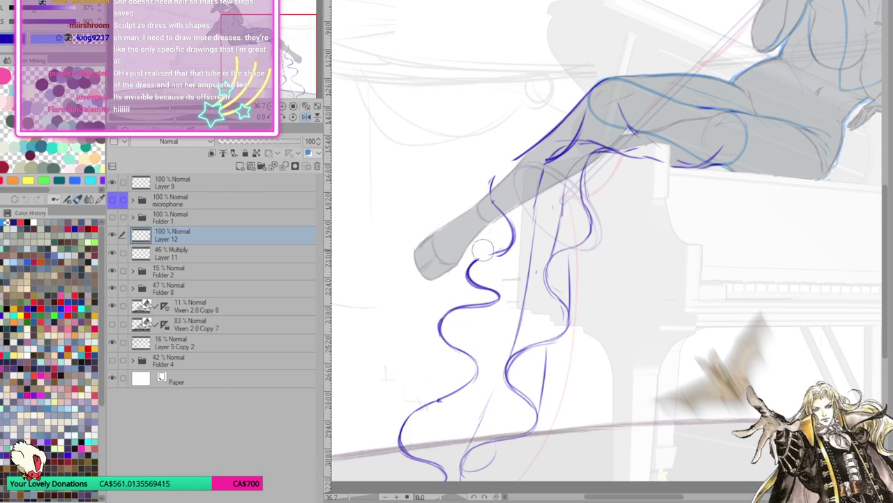
pyautogui.moveTo(513, 286)
pyautogui.mouseDown()
pyautogui.moveTo(468, 279)
pyautogui.moveTo(497, 289)
pyautogui.mouseUp()
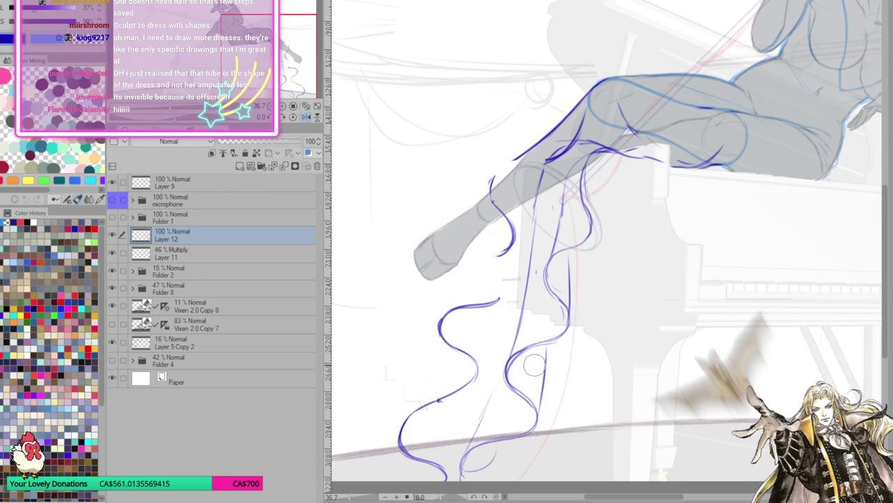
pyautogui.moveTo(491, 202)
pyautogui.mouseDown()
pyautogui.moveTo(497, 163)
pyautogui.moveTo(562, 147)
pyautogui.mouseUp()
pyautogui.moveTo(506, 164)
pyautogui.mouseDown()
pyautogui.moveTo(568, 138)
pyautogui.moveTo(556, 126)
pyautogui.mouseUp()
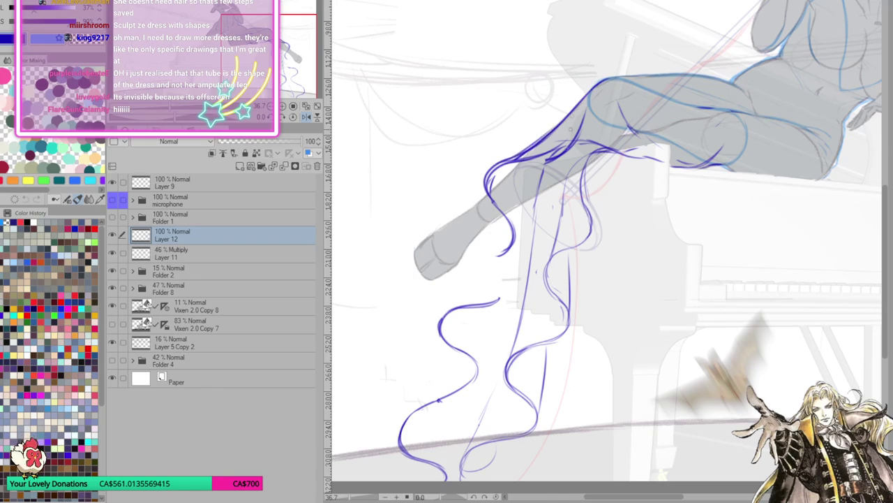
pyautogui.moveTo(538, 160); pyautogui.dragTo(569, 142)
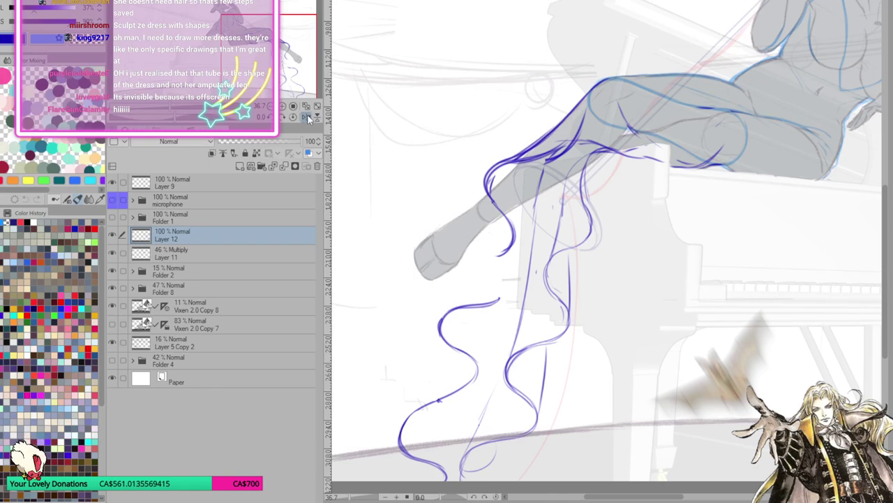
pyautogui.press('h')
pyautogui.hotkey('ctrl', '0')
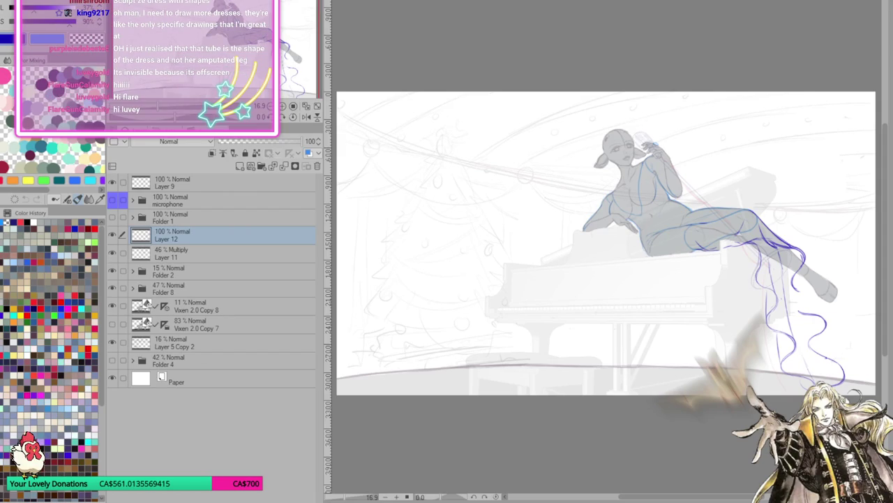
# Zoom back in on the dress and leg area.
pyautogui.scroll(5, 296, 67)
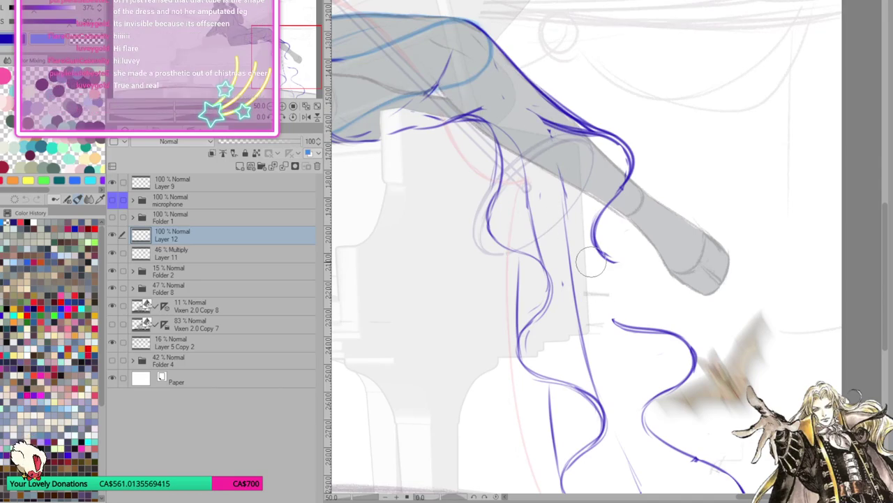
# Darken the dress edge over the upper leg and down past the foot.
pyautogui.moveTo(541, 124); pyautogui.dragTo(614, 143)
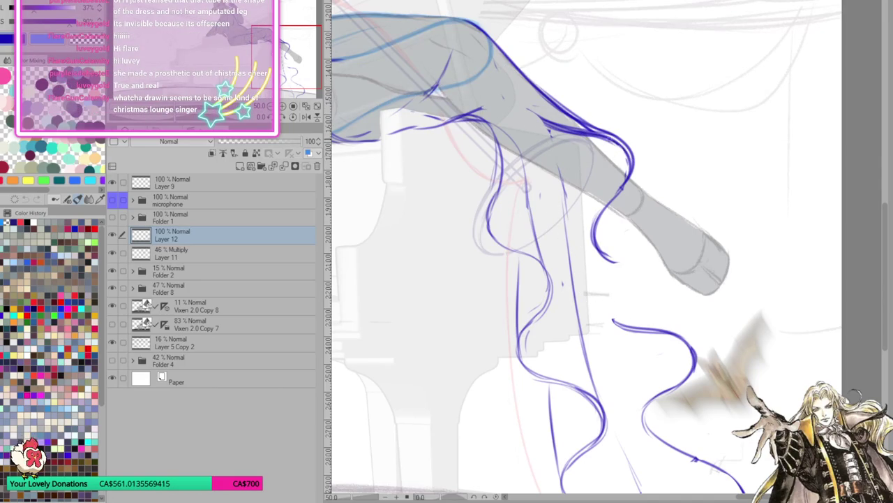
pyautogui.moveTo(597, 252); pyautogui.dragTo(732, 342)
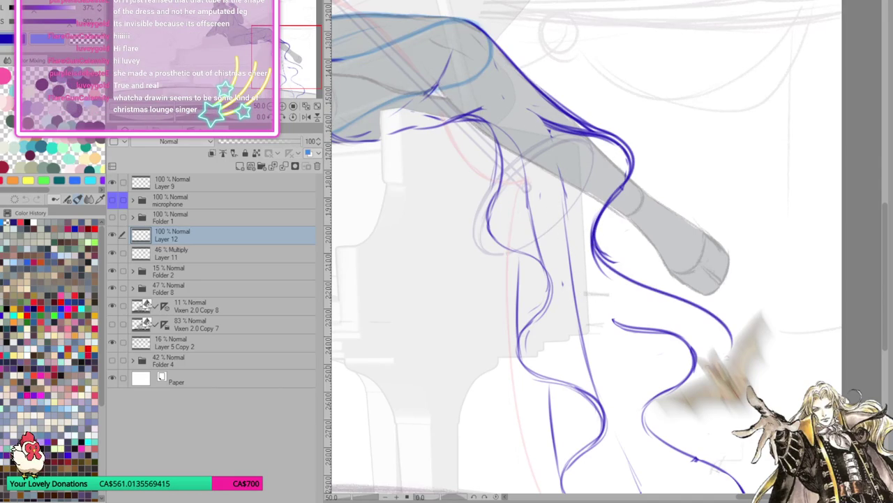
pyautogui.moveTo(599, 252)
pyautogui.mouseDown()
pyautogui.moveTo(671, 318)
pyautogui.moveTo(636, 363)
pyautogui.moveTo(760, 412)
pyautogui.mouseUp()
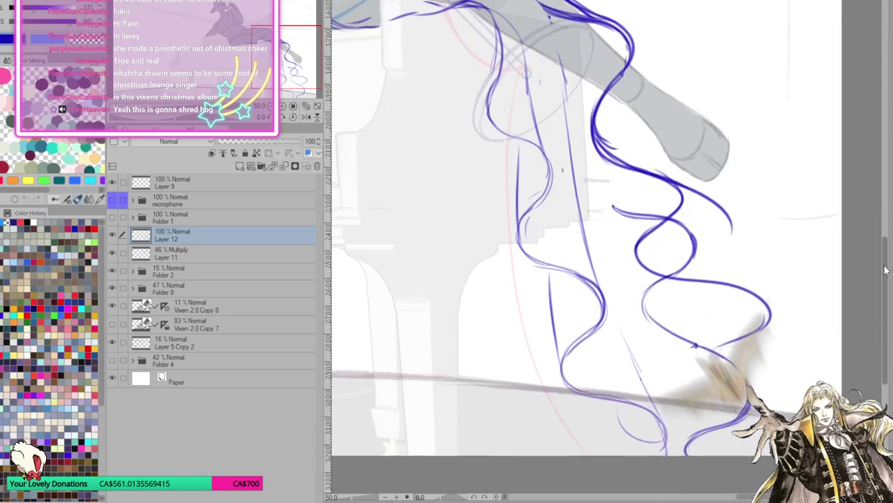
pyautogui.scroll(-3, 649, 279)
pyautogui.moveTo(649, 245)
pyautogui.mouseDown()
pyautogui.moveTo(691, 282)
pyautogui.moveTo(737, 289)
pyautogui.moveTo(707, 360)
pyautogui.moveTo(744, 384)
pyautogui.mouseUp()
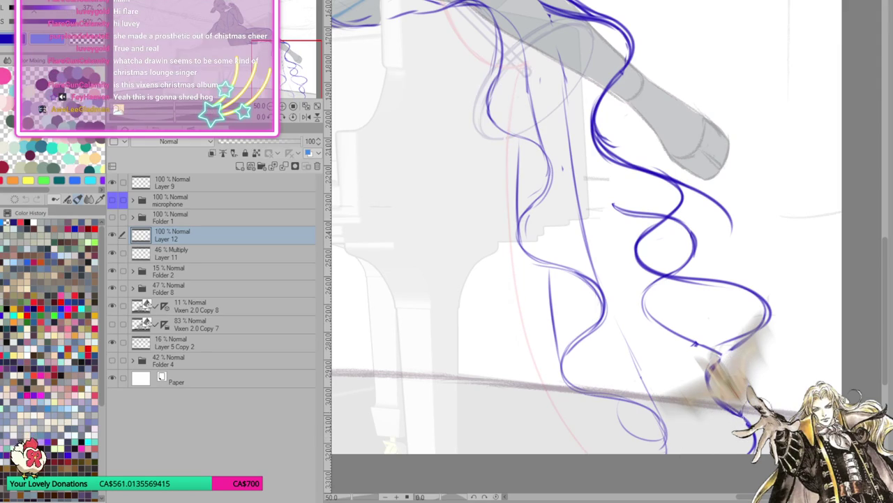
# Erase parts of the wavy curls and redraw them darker, extending them downward.
pyautogui.moveTo(644, 304)
pyautogui.mouseDown()
pyautogui.moveTo(714, 359)
pyautogui.moveTo(760, 296)
pyautogui.mouseUp()
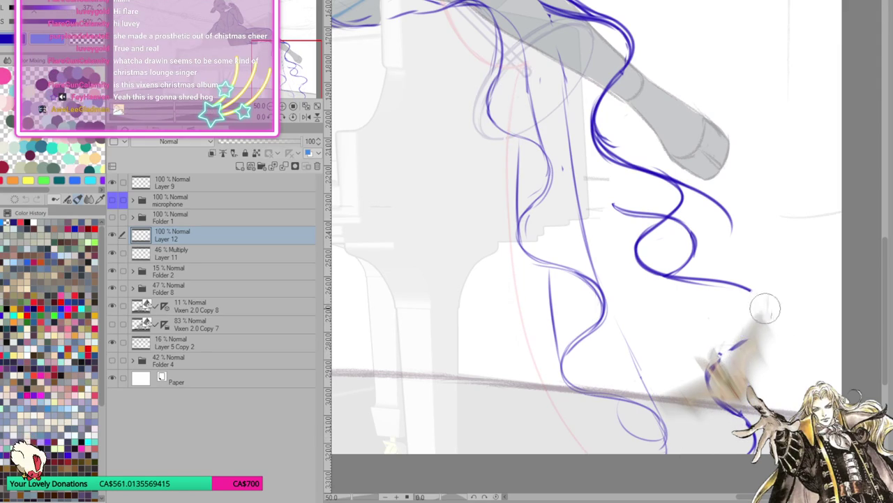
pyautogui.moveTo(698, 241)
pyautogui.mouseDown()
pyautogui.moveTo(677, 224)
pyautogui.moveTo(607, 202)
pyautogui.moveTo(670, 203)
pyautogui.moveTo(730, 222)
pyautogui.mouseUp()
pyautogui.moveTo(677, 175)
pyautogui.mouseDown()
pyautogui.moveTo(682, 192)
pyautogui.moveTo(642, 246)
pyautogui.moveTo(640, 270)
pyautogui.mouseUp()
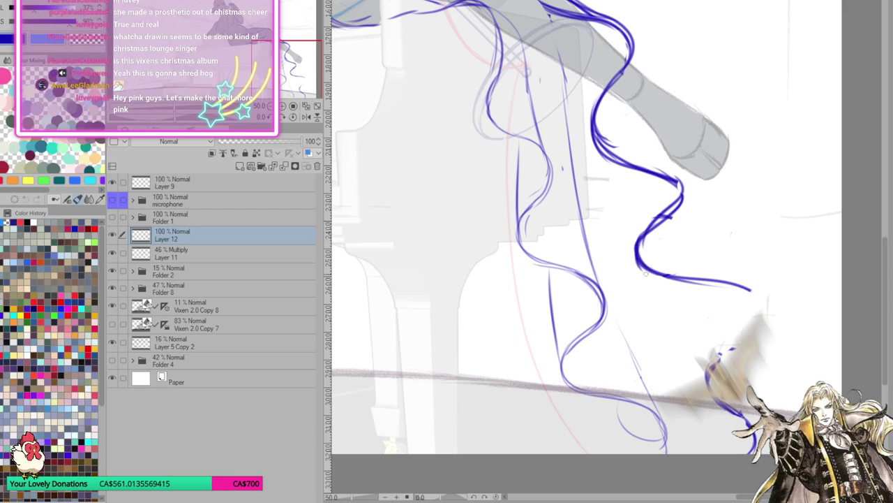
pyautogui.moveTo(653, 233)
pyautogui.mouseDown()
pyautogui.moveTo(638, 276)
pyautogui.moveTo(737, 287)
pyautogui.moveTo(719, 326)
pyautogui.mouseUp()
pyautogui.moveTo(747, 297)
pyautogui.mouseDown()
pyautogui.moveTo(709, 384)
pyautogui.moveTo(750, 417)
pyautogui.moveTo(757, 453)
pyautogui.mouseUp()
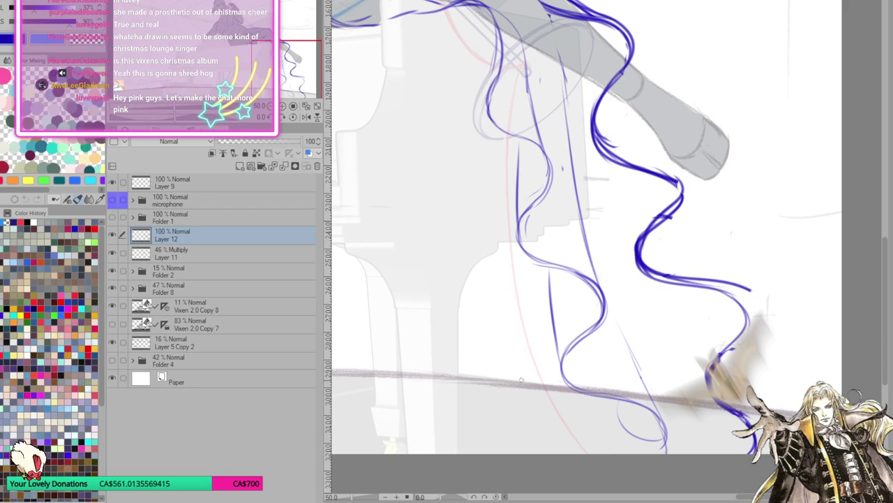
# Draw two long fold lines sweeping down the left side, then mirror the view.
pyautogui.moveTo(507, 146); pyautogui.dragTo(422, 445)
pyautogui.moveTo(480, 353); pyautogui.dragTo(421, 454)
pyautogui.moveTo(447, 413); pyautogui.dragTo(416, 454)
pyautogui.moveTo(489, 300); pyautogui.dragTo(434, 428)
pyautogui.moveTo(502, 155); pyautogui.dragTo(477, 338)
pyautogui.click(307, 116)
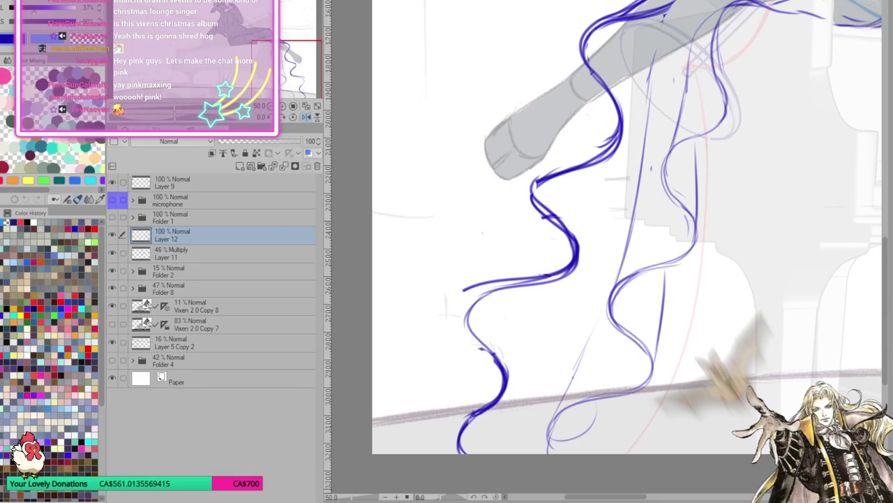
# Unflip the canvas and retrace the wavy fold thicker, using undo and redo.
pyautogui.click(299, 118)
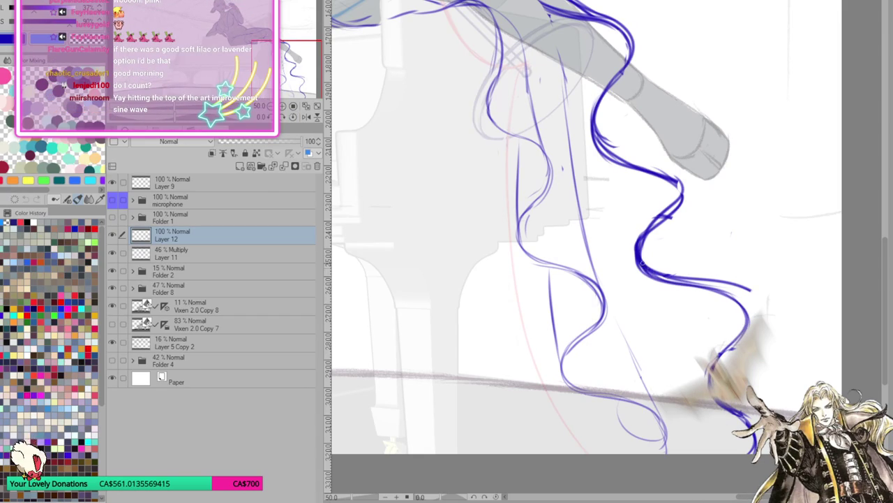
pyautogui.moveTo(680, 202); pyautogui.dragTo(641, 274)
pyautogui.hotkey('ctrl', 'z')
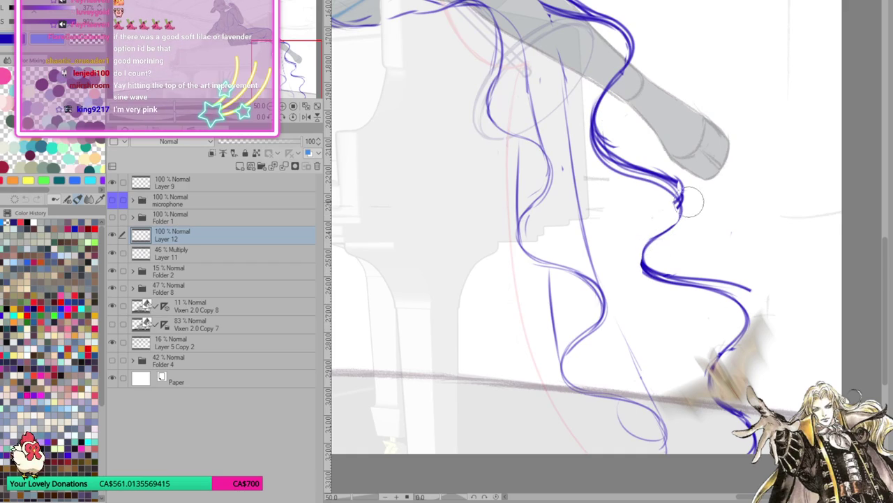
pyautogui.hotkey('ctrl', 'z')
pyautogui.hotkey('ctrl', 'z')
pyautogui.hotkey('ctrl', 'z')
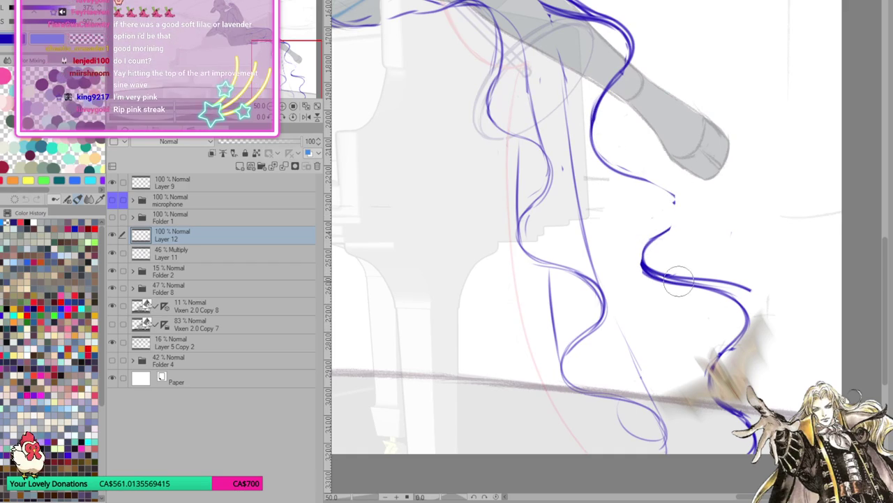
pyautogui.hotkey('ctrl', 'y')
pyautogui.hotkey('ctrl', 'y')
pyautogui.hotkey('ctrl', 'y')
pyautogui.hotkey('ctrl', 'y')
pyautogui.moveTo(677, 178)
pyautogui.mouseDown()
pyautogui.moveTo(641, 276)
pyautogui.moveTo(637, 261)
pyautogui.moveTo(718, 287)
pyautogui.moveTo(741, 315)
pyautogui.mouseUp()
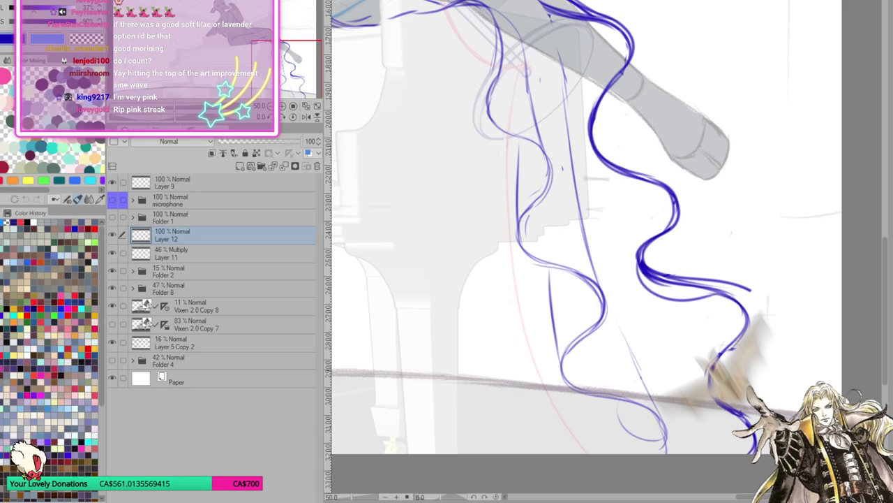
# Deepen the fold's lower curve, erase stray strokes and join a new stroke from above.
pyautogui.moveTo(637, 260)
pyautogui.mouseDown()
pyautogui.moveTo(680, 282)
pyautogui.moveTo(754, 290)
pyautogui.mouseUp()
pyautogui.moveTo(639, 266); pyautogui.dragTo(750, 328)
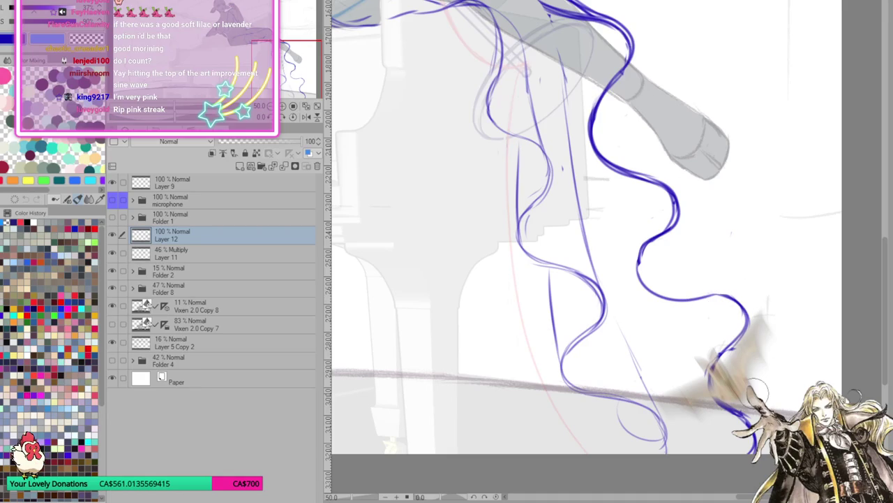
pyautogui.moveTo(695, 300); pyautogui.dragTo(738, 291)
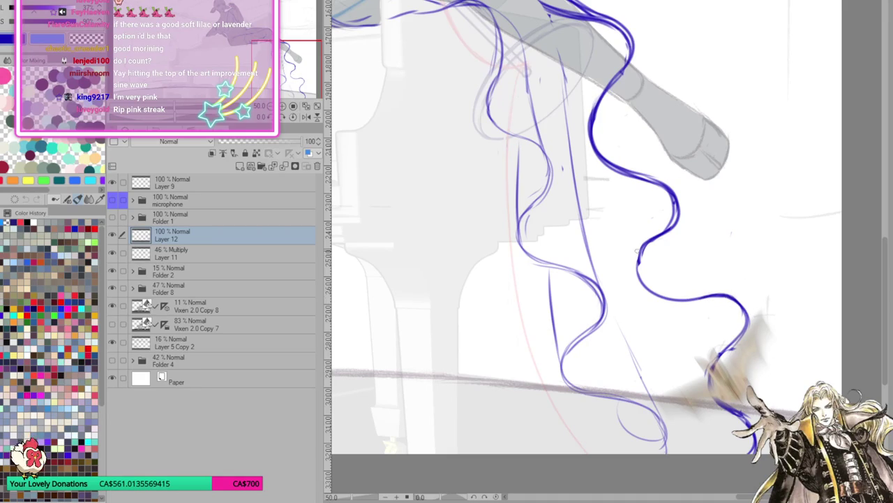
pyautogui.moveTo(637, 260)
pyautogui.mouseDown()
pyautogui.moveTo(677, 210)
pyautogui.moveTo(644, 175)
pyautogui.mouseUp()
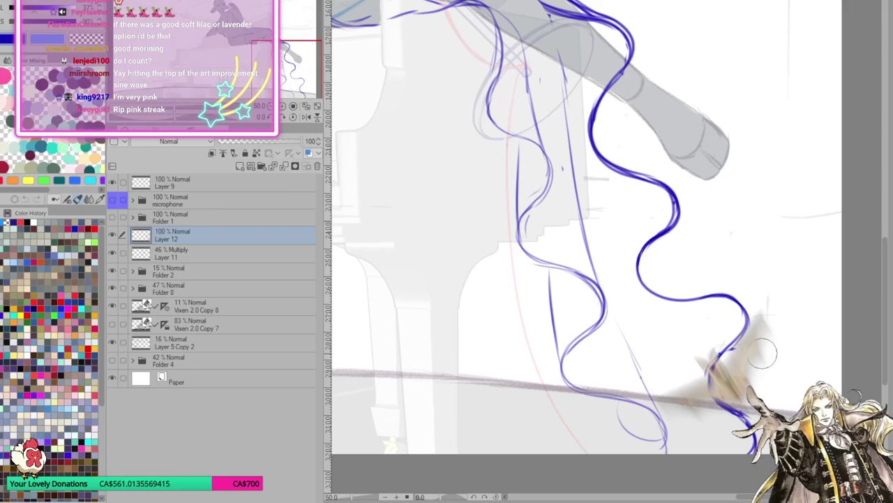
pyautogui.moveTo(741, 305)
pyautogui.mouseDown()
pyautogui.moveTo(730, 352)
pyautogui.moveTo(741, 301)
pyautogui.mouseUp()
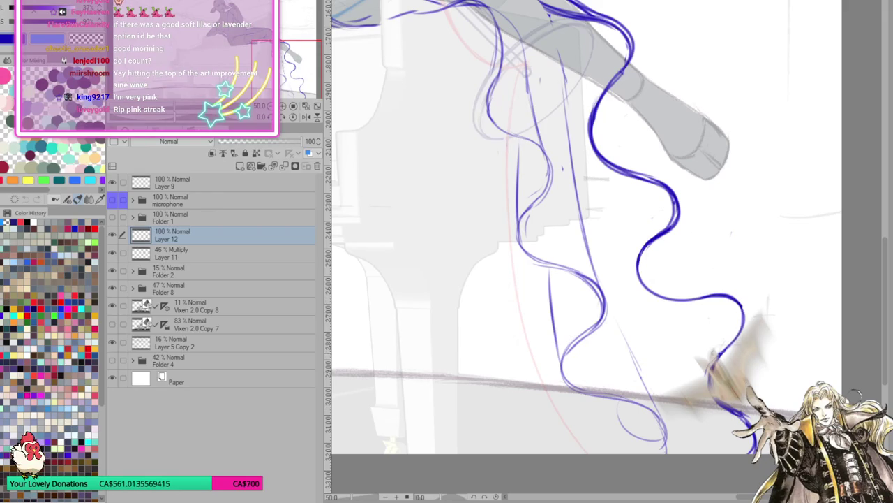
pyautogui.moveTo(674, 194)
pyautogui.mouseDown()
pyautogui.moveTo(666, 218)
pyautogui.moveTo(672, 182)
pyautogui.mouseUp()
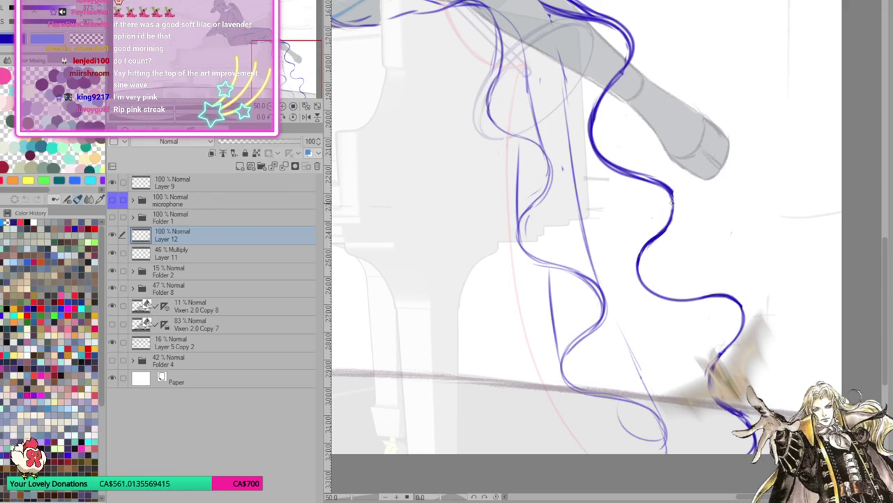
pyautogui.moveTo(606, 98); pyautogui.dragTo(666, 187)
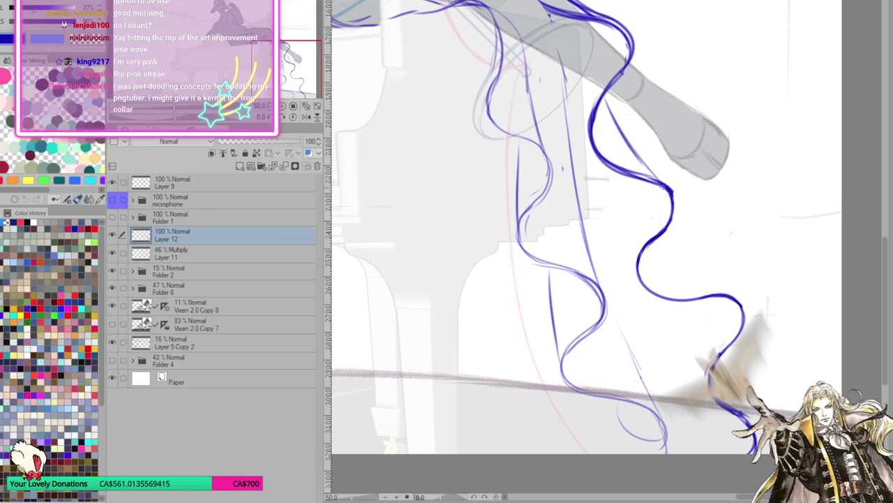
pyautogui.moveTo(890, 250); pyautogui.dragTo(890, 237)
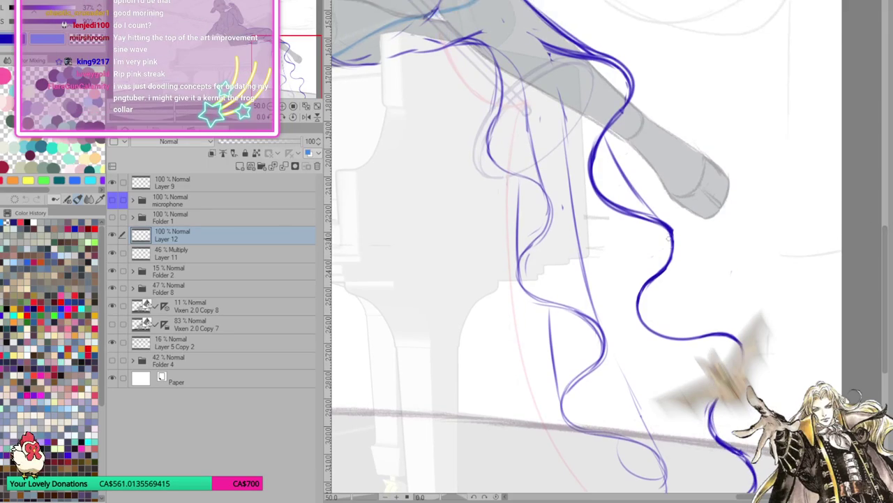
# Darken the fold below the foot and add thin fold strokes down the dress.
pyautogui.moveTo(663, 222)
pyautogui.mouseDown()
pyautogui.moveTo(675, 251)
pyautogui.moveTo(670, 273)
pyautogui.moveTo(721, 323)
pyautogui.mouseUp()
pyautogui.moveTo(675, 256); pyautogui.dragTo(729, 334)
pyautogui.moveTo(668, 349); pyautogui.dragTo(716, 434)
pyautogui.moveTo(613, 230); pyautogui.dragTo(642, 315)
pyautogui.moveTo(606, 208); pyautogui.dragTo(635, 304)
pyautogui.moveTo(613, 212); pyautogui.dragTo(636, 307)
# Draw, thicken and darken strokes along the lower dress curl.
pyautogui.moveTo(617, 227); pyautogui.dragTo(634, 321)
pyautogui.moveTo(629, 285); pyautogui.dragTo(635, 335)
pyautogui.moveTo(634, 305); pyautogui.dragTo(666, 353)
pyautogui.moveTo(631, 289); pyautogui.dragTo(640, 308)
pyautogui.moveTo(629, 303); pyautogui.dragTo(664, 349)
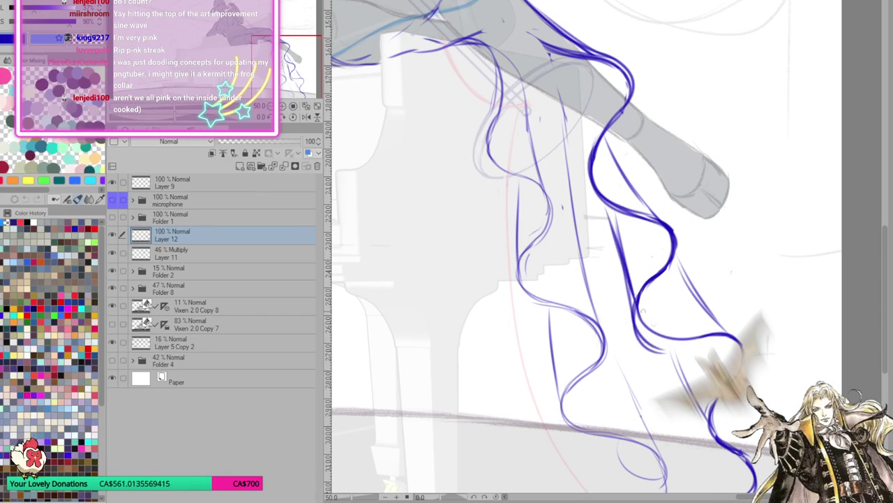
pyautogui.moveTo(634, 300)
pyautogui.mouseDown()
pyautogui.moveTo(718, 345)
pyautogui.moveTo(740, 342)
pyautogui.mouseUp()
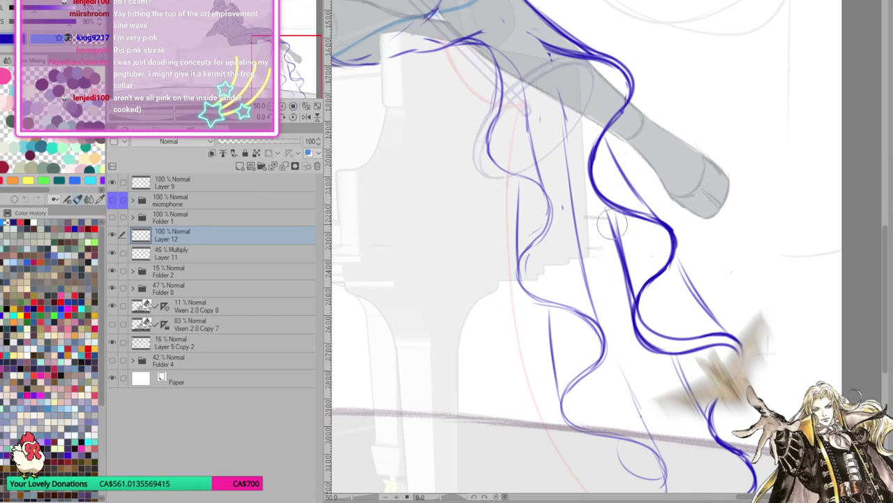
# Redraw the inner wavy curl as a smoother, darker line, then fit the illustration to the window.
pyautogui.moveTo(612, 220)
pyautogui.mouseDown()
pyautogui.moveTo(645, 300)
pyautogui.moveTo(670, 259)
pyautogui.mouseUp()
pyautogui.moveTo(637, 313); pyautogui.dragTo(712, 339)
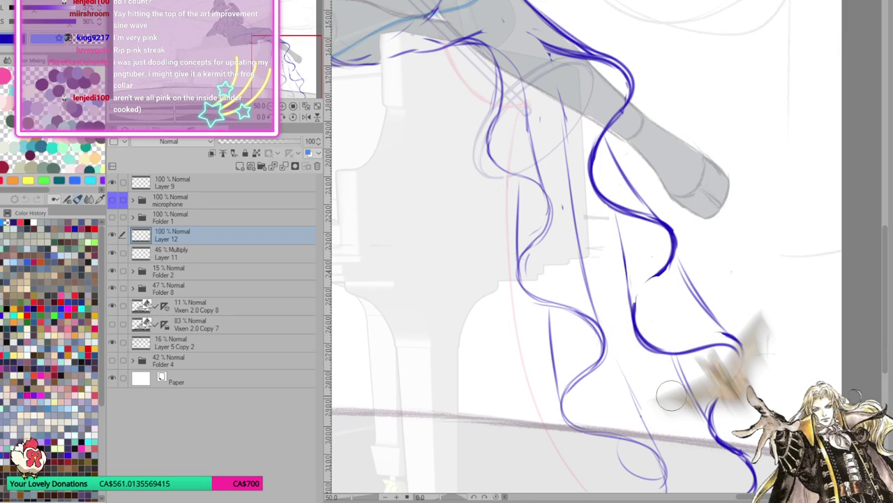
pyautogui.moveTo(660, 271); pyautogui.dragTo(636, 311)
pyautogui.moveTo(662, 270); pyautogui.dragTo(632, 315)
pyautogui.moveTo(628, 206); pyautogui.dragTo(633, 319)
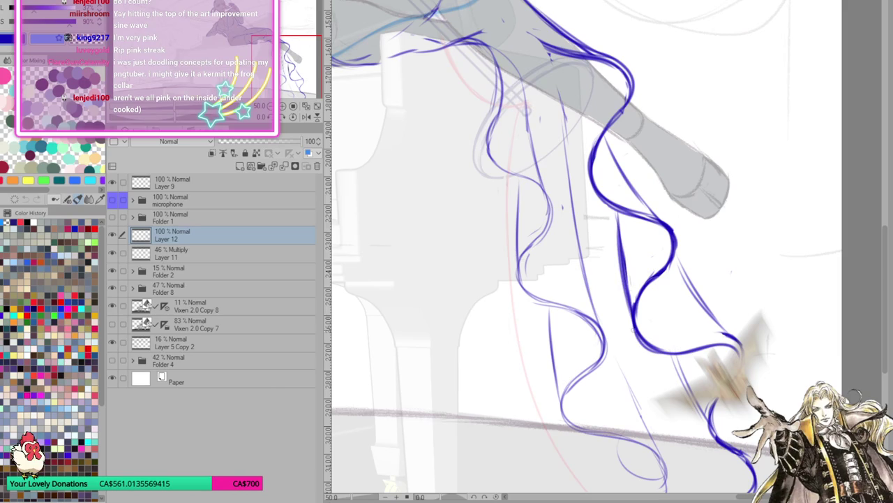
pyautogui.moveTo(616, 191)
pyautogui.mouseDown()
pyautogui.moveTo(612, 126)
pyautogui.moveTo(635, 189)
pyautogui.mouseUp()
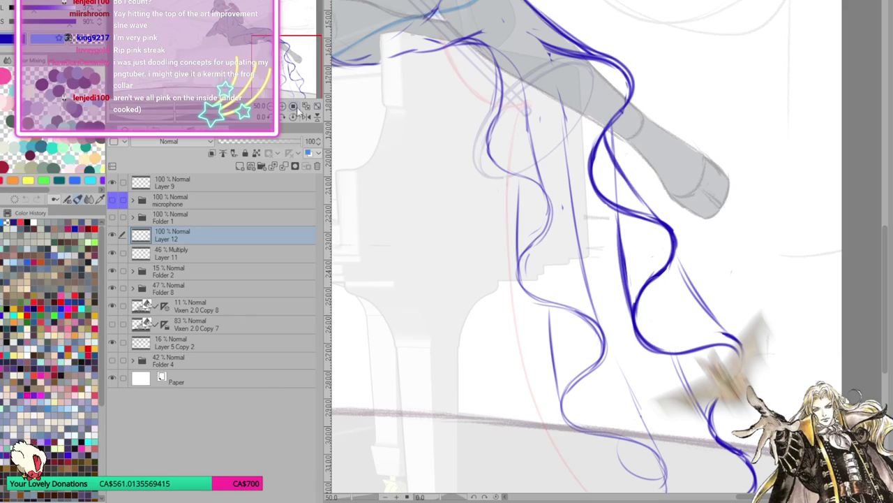
pyautogui.click(306, 115)
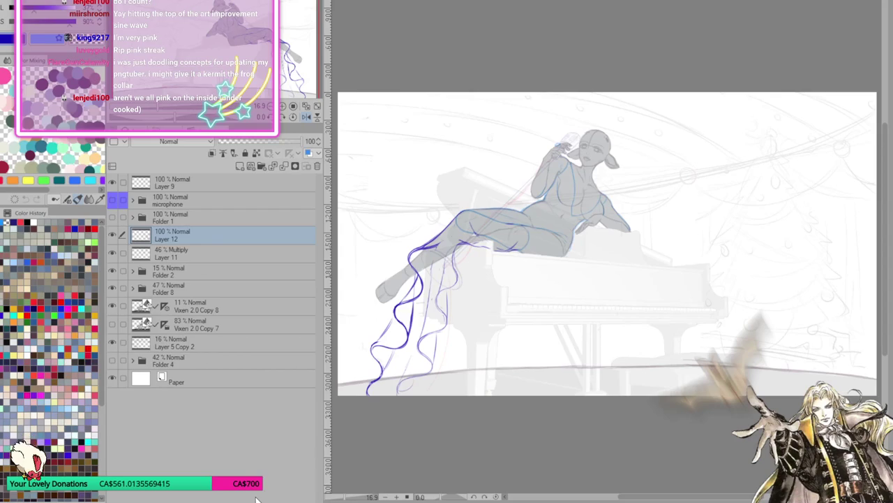
# Zoom in with Ctrl+Plus and apply the Navigator's Flip horizontal to the view.
pyautogui.hotkey('ctrl', '+')
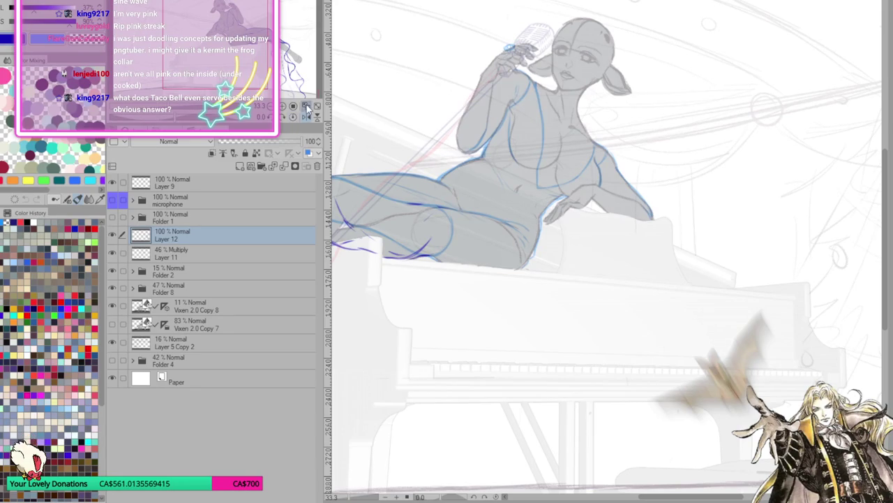
pyautogui.click(306, 105)
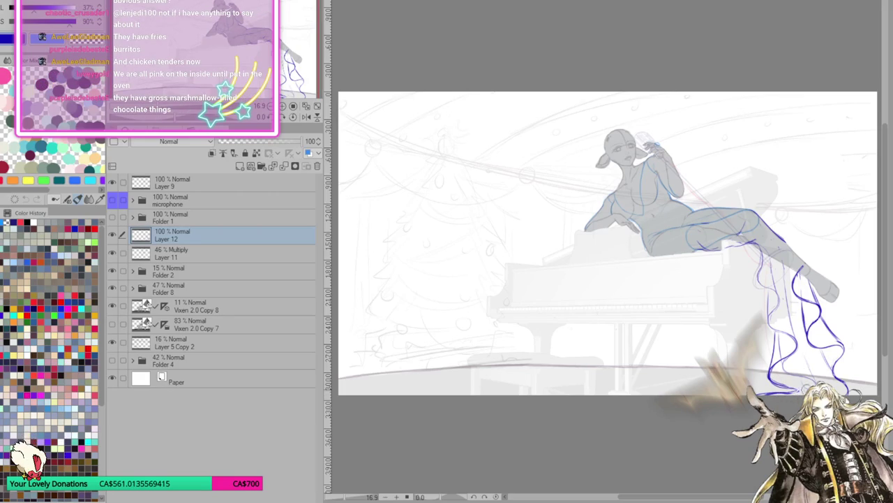
# Undo the last stroke's end and add thin wavy strands at the dress's lower end.
pyautogui.hotkey('ctrl', 'z')
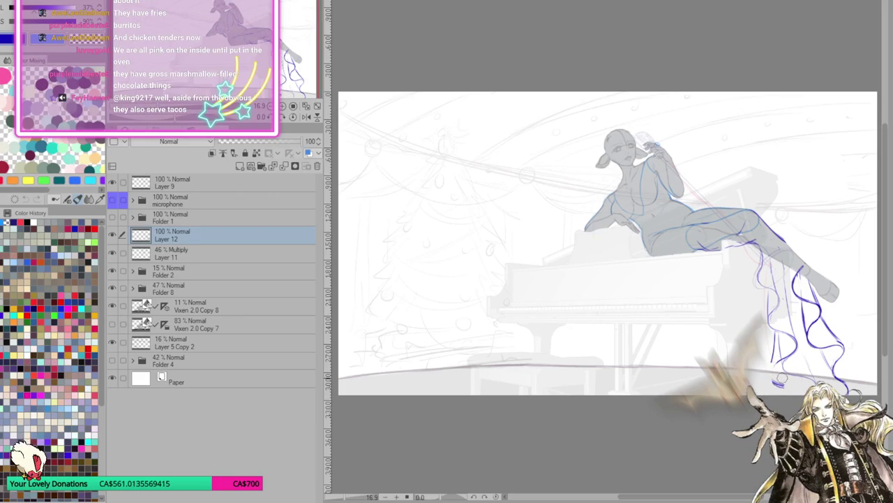
pyautogui.moveTo(800, 346)
pyautogui.mouseDown()
pyautogui.moveTo(773, 374)
pyautogui.moveTo(779, 384)
pyautogui.mouseUp()
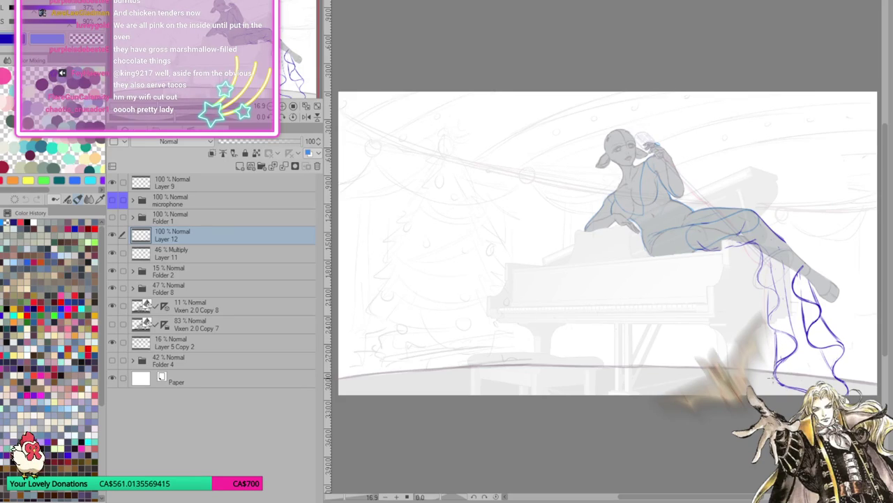
pyautogui.moveTo(773, 356); pyautogui.dragTo(776, 293)
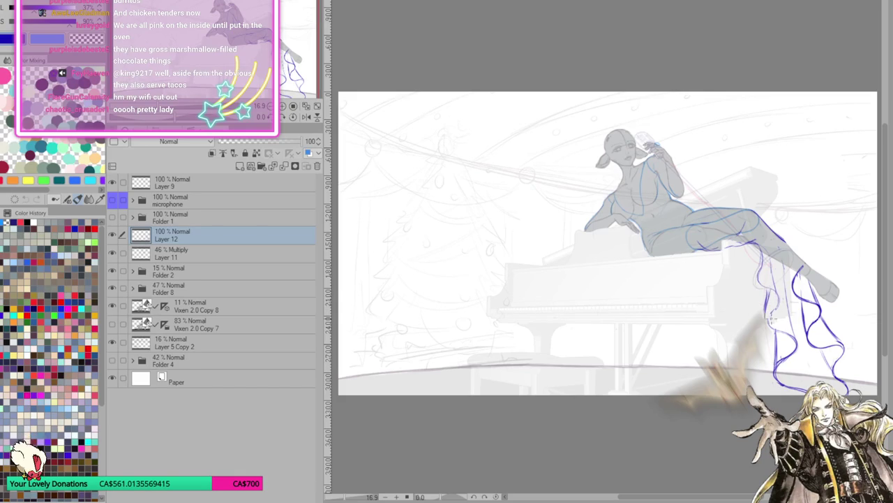
pyautogui.moveTo(771, 310); pyautogui.dragTo(774, 331)
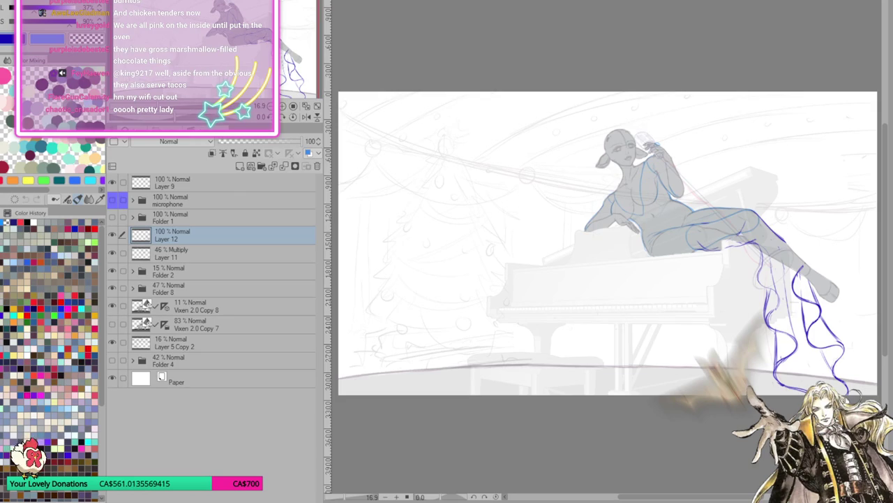
# Zoom, tilt and mirror the view, then hatch along the shin in dark blue.
pyautogui.scroll(3, 746, 311)
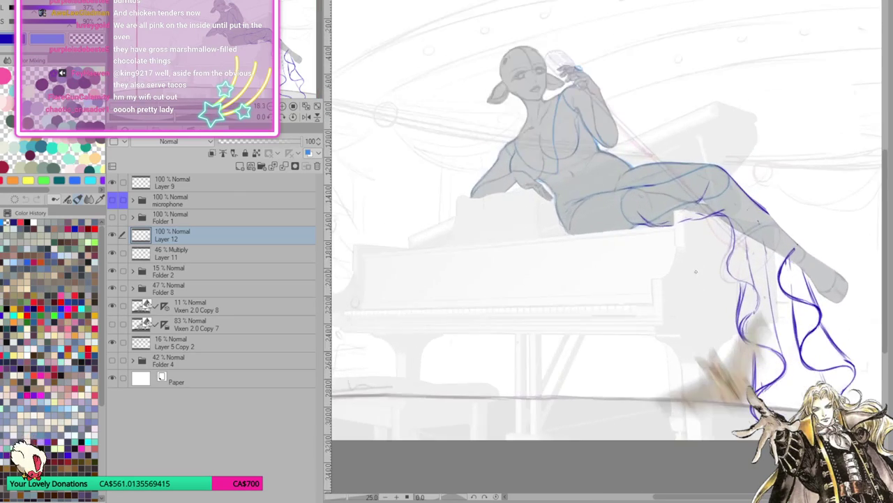
pyautogui.scroll(1, 700, 271)
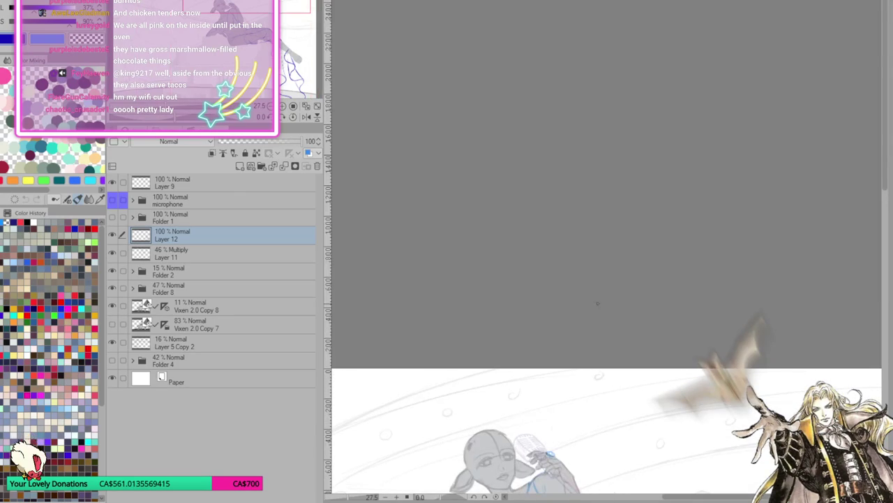
pyautogui.scroll(1, 316, 114)
pyautogui.scroll(2, 318, 110)
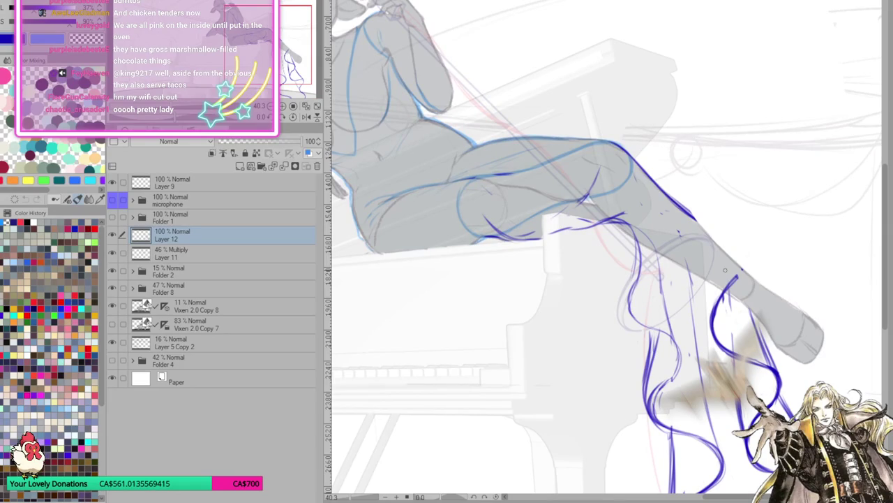
pyautogui.moveTo(726, 270); pyautogui.dragTo(348, 205)
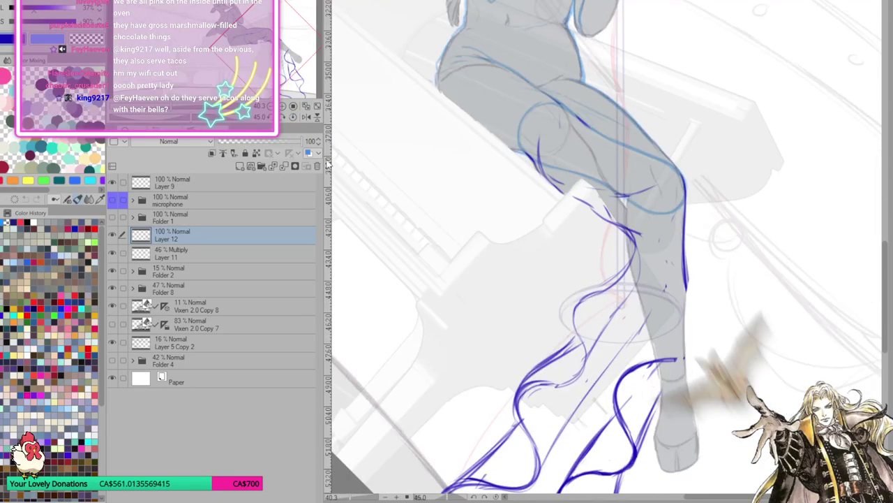
pyautogui.click(306, 117)
pyautogui.moveTo(710, 351)
pyautogui.mouseDown()
pyautogui.moveTo(668, 319)
pyautogui.moveTo(671, 333)
pyautogui.mouseUp()
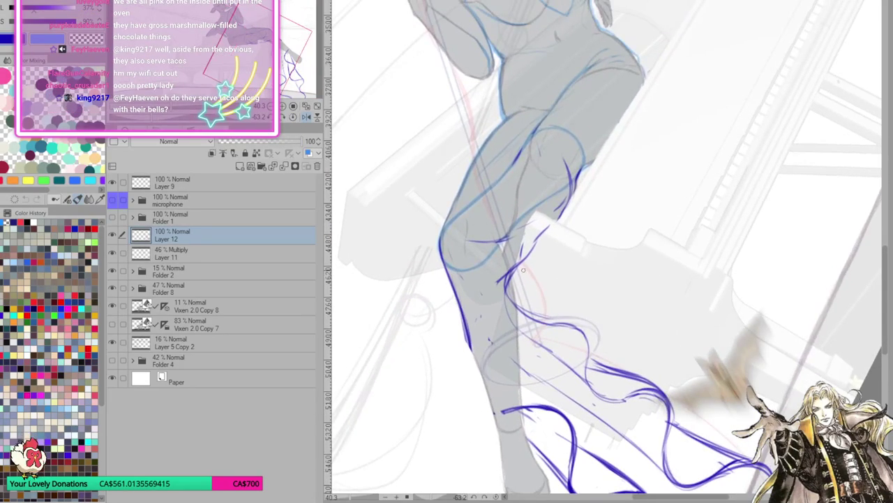
pyautogui.moveTo(472, 288)
pyautogui.mouseDown()
pyautogui.moveTo(468, 339)
pyautogui.moveTo(467, 330)
pyautogui.mouseUp()
pyautogui.moveTo(471, 259); pyautogui.dragTo(465, 337)
pyautogui.moveTo(472, 260); pyautogui.dragTo(469, 343)
# Undo the extra shin hatching and redraw it with short dark strokes.
pyautogui.hotkey('ctrl', 'z')
pyautogui.hotkey('ctrl', 'z')
pyautogui.hotkey('ctrl', 'z')
pyautogui.hotkey('ctrl', 'z')
pyautogui.hotkey('ctrl', 'z')
pyautogui.moveTo(473, 268)
pyautogui.mouseDown()
pyautogui.moveTo(466, 337)
pyautogui.moveTo(469, 291)
pyautogui.mouseUp()
pyautogui.moveTo(473, 251); pyautogui.dragTo(474, 305)
pyautogui.moveTo(473, 252)
pyautogui.mouseDown()
pyautogui.moveTo(467, 261)
pyautogui.moveTo(533, 248)
pyautogui.mouseUp()
# Level the view and draw a dark-blue outline at the knee.
pyautogui.click(305, 117)
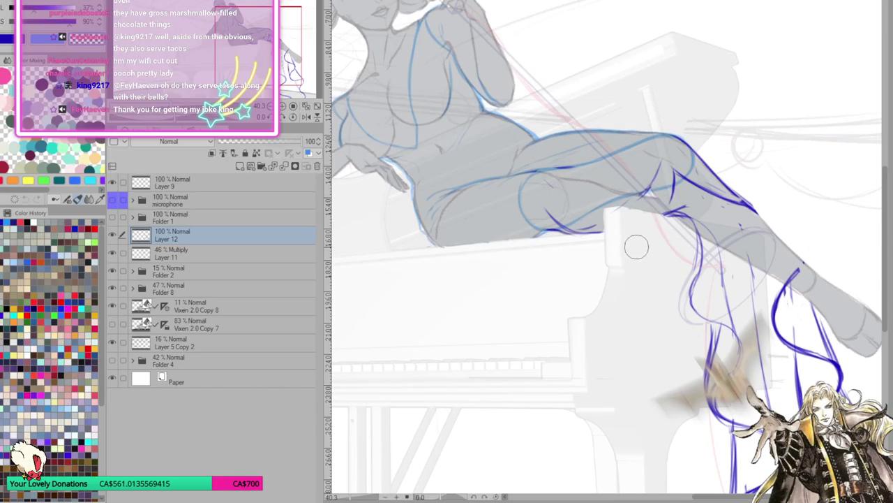
pyautogui.moveTo(765, 226); pyautogui.dragTo(712, 243)
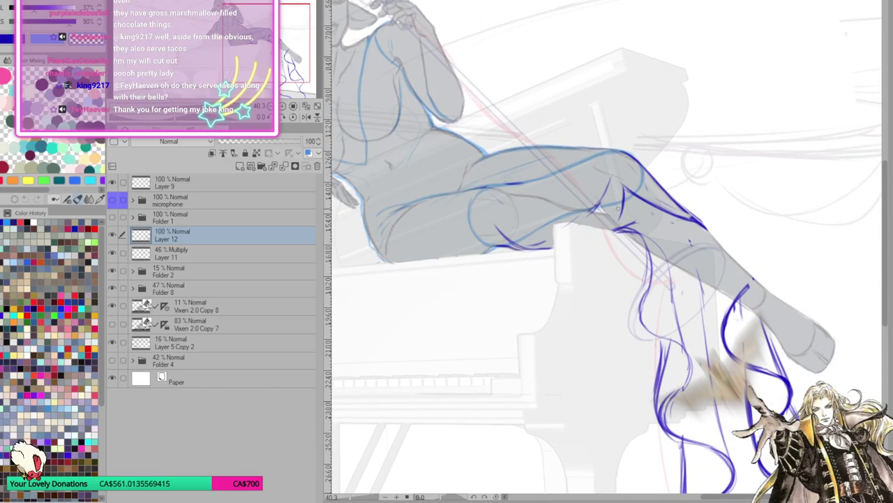
pyautogui.moveTo(623, 198)
pyautogui.mouseDown()
pyautogui.moveTo(606, 231)
pyautogui.moveTo(613, 228)
pyautogui.mouseUp()
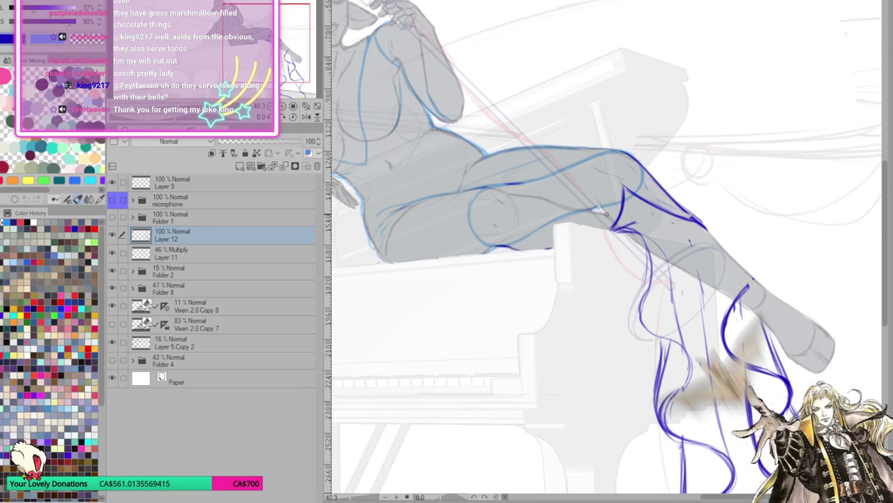
pyautogui.moveTo(737, 252); pyautogui.dragTo(681, 243)
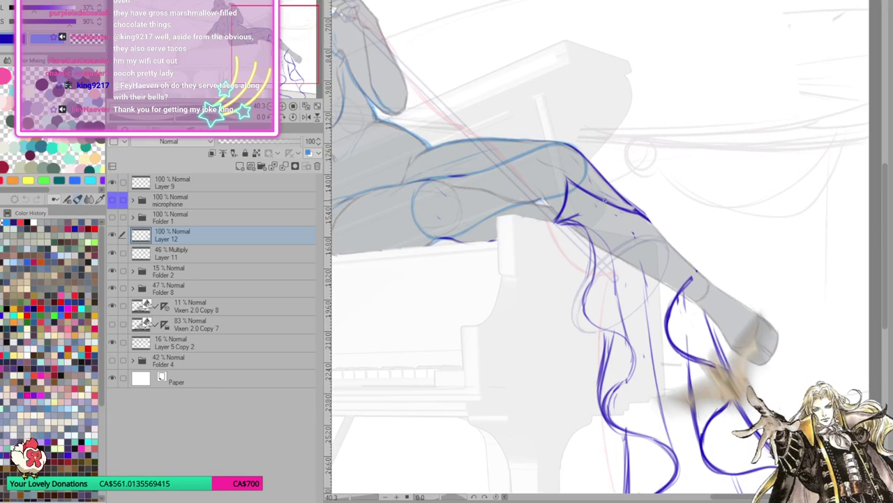
# Hatch the knee in dark blue, redo stray strokes, and add short strokes below it.
pyautogui.moveTo(585, 182); pyautogui.dragTo(554, 196)
pyautogui.moveTo(610, 204); pyautogui.dragTo(541, 192)
pyautogui.moveTo(596, 203)
pyautogui.mouseDown()
pyautogui.moveTo(523, 179)
pyautogui.moveTo(554, 213)
pyautogui.moveTo(539, 177)
pyautogui.moveTo(574, 193)
pyautogui.mouseUp()
pyautogui.hotkey('ctrl', 'z')
pyautogui.hotkey('ctrl', 'z')
pyautogui.hotkey('ctrl', 'z')
pyautogui.hotkey('ctrl', 'z')
pyautogui.hotkey('ctrl', 'z')
pyautogui.hotkey('ctrl', 'z')
pyautogui.hotkey('ctrl', 'z')
pyautogui.hotkey('ctrl', 'z')
pyautogui.hotkey('ctrl', 'z')
pyautogui.moveTo(569, 190); pyautogui.dragTo(557, 181)
pyautogui.moveTo(617, 208); pyautogui.dragTo(557, 181)
pyautogui.moveTo(607, 206); pyautogui.dragTo(576, 193)
pyautogui.moveTo(635, 211)
pyautogui.mouseDown()
pyautogui.moveTo(603, 202)
pyautogui.moveTo(623, 200)
pyautogui.mouseUp()
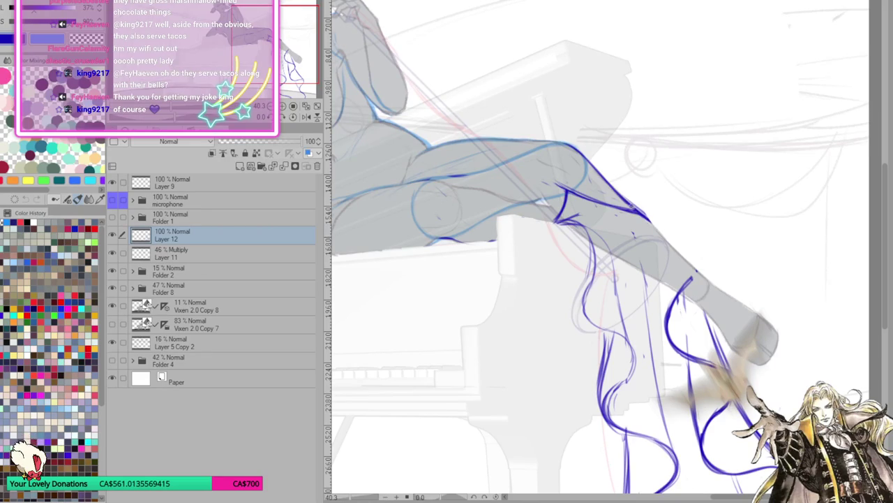
# Darken and reinforce the shin outline in dark blue.
pyautogui.moveTo(581, 155); pyautogui.dragTo(638, 213)
pyautogui.moveTo(645, 284); pyautogui.dragTo(737, 282)
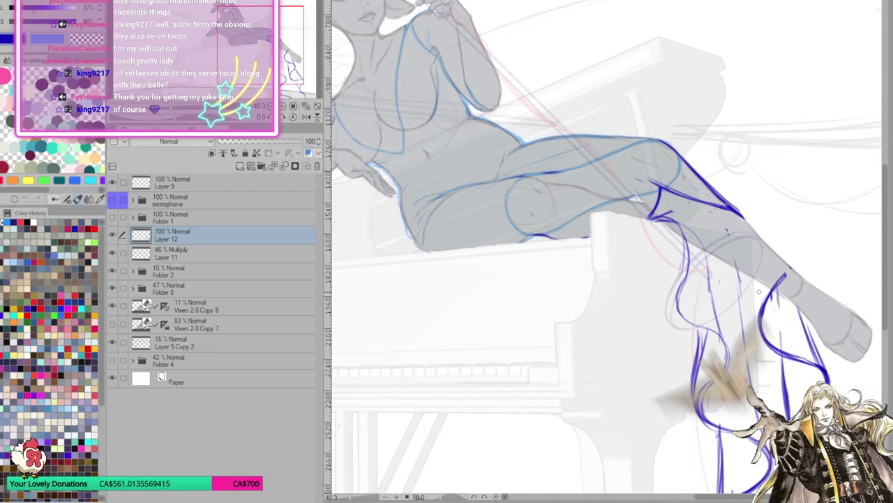
pyautogui.moveTo(647, 218); pyautogui.dragTo(641, 178)
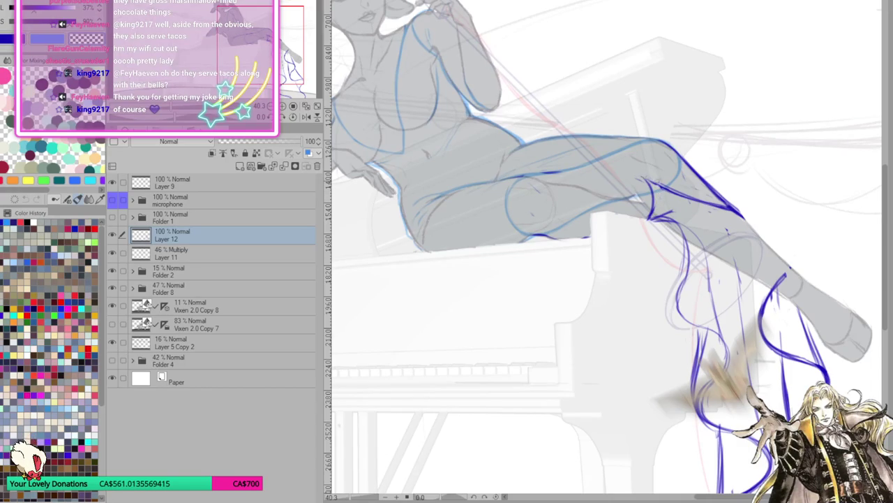
pyautogui.moveTo(645, 183)
pyautogui.mouseDown()
pyautogui.moveTo(652, 217)
pyautogui.moveTo(621, 183)
pyautogui.mouseUp()
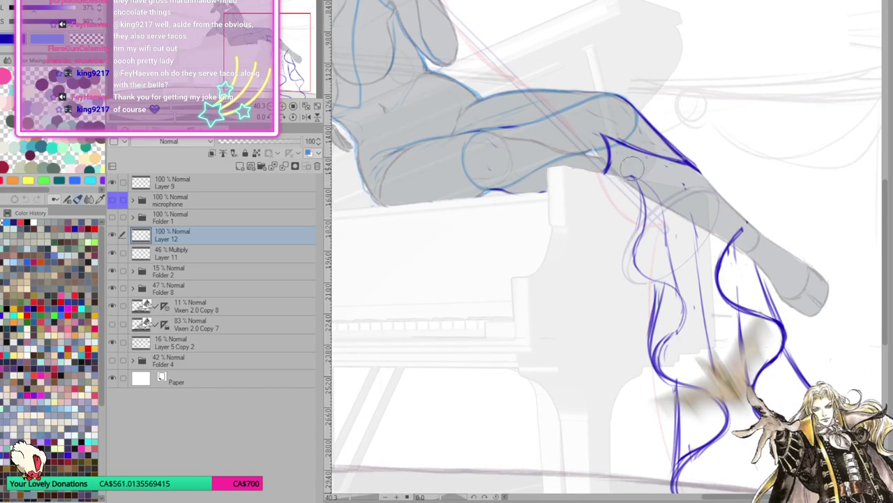
pyautogui.moveTo(732, 183); pyautogui.dragTo(716, 200)
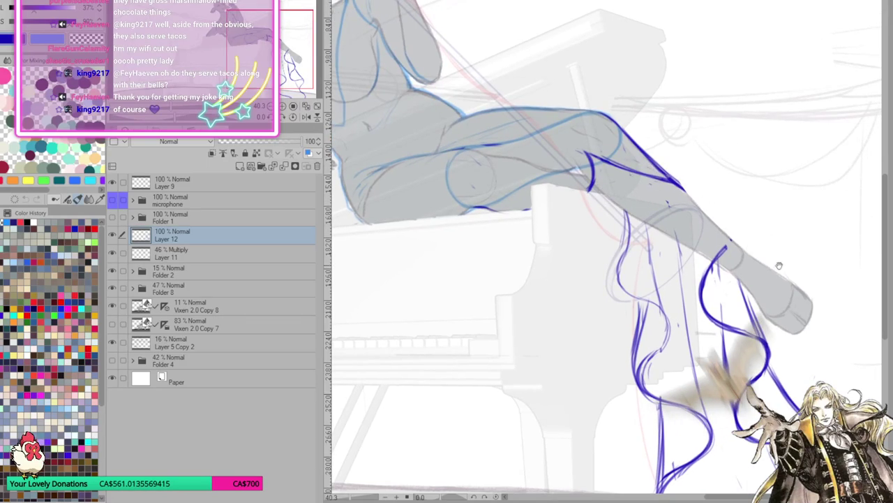
pyautogui.moveTo(678, 272)
pyautogui.mouseDown()
pyautogui.moveTo(762, 124)
pyautogui.moveTo(762, 282)
pyautogui.mouseUp()
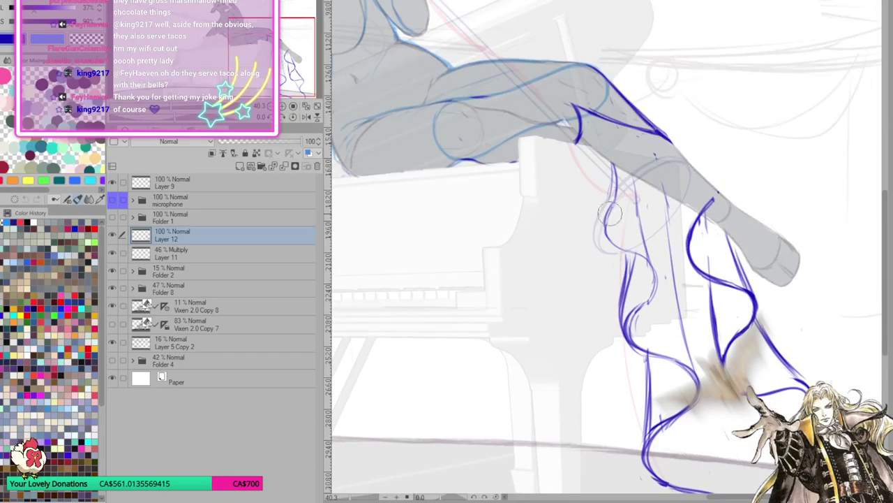
# Draw thin curved dress lines along the leg, redoing the leg contour line.
pyautogui.moveTo(645, 184); pyautogui.dragTo(655, 259)
pyautogui.moveTo(651, 218); pyautogui.dragTo(656, 289)
pyautogui.moveTo(659, 250); pyautogui.dragTo(628, 329)
pyautogui.moveTo(625, 253); pyautogui.dragTo(627, 345)
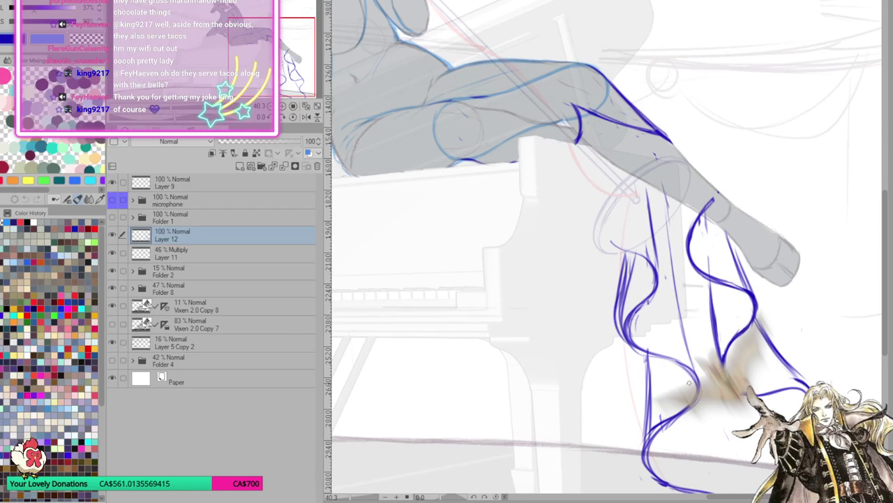
pyautogui.hotkey('ctrl', 'z')
pyautogui.hotkey('ctrl', 'z')
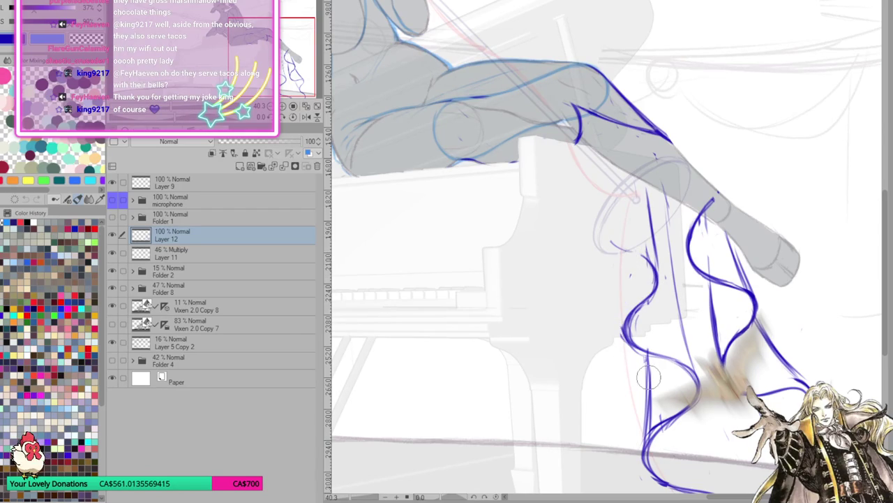
pyautogui.moveTo(643, 188); pyautogui.dragTo(651, 283)
# Draw a curving strand to the lower dress loop, erase parts and retrace it darker.
pyautogui.moveTo(607, 170); pyautogui.dragTo(642, 255)
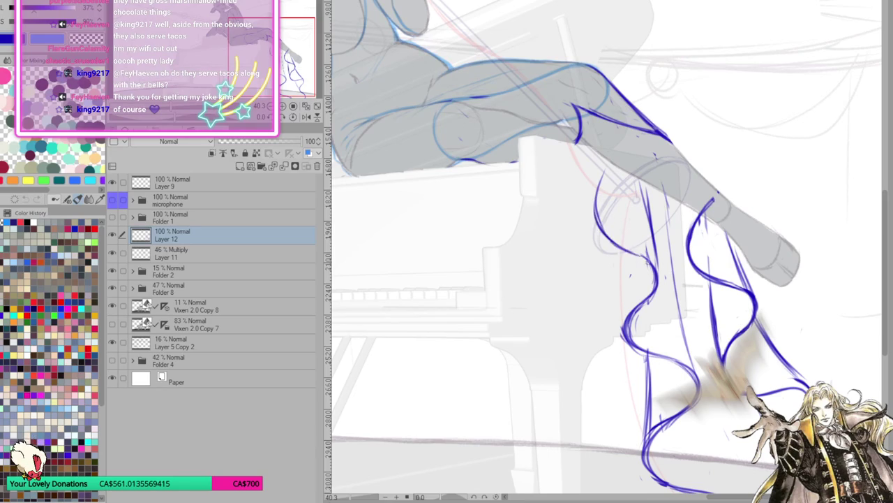
pyautogui.moveTo(623, 253)
pyautogui.mouseDown()
pyautogui.moveTo(596, 335)
pyautogui.moveTo(608, 360)
pyautogui.mouseUp()
pyautogui.moveTo(628, 311)
pyautogui.mouseDown()
pyautogui.moveTo(632, 363)
pyautogui.moveTo(615, 358)
pyautogui.moveTo(677, 364)
pyautogui.mouseUp()
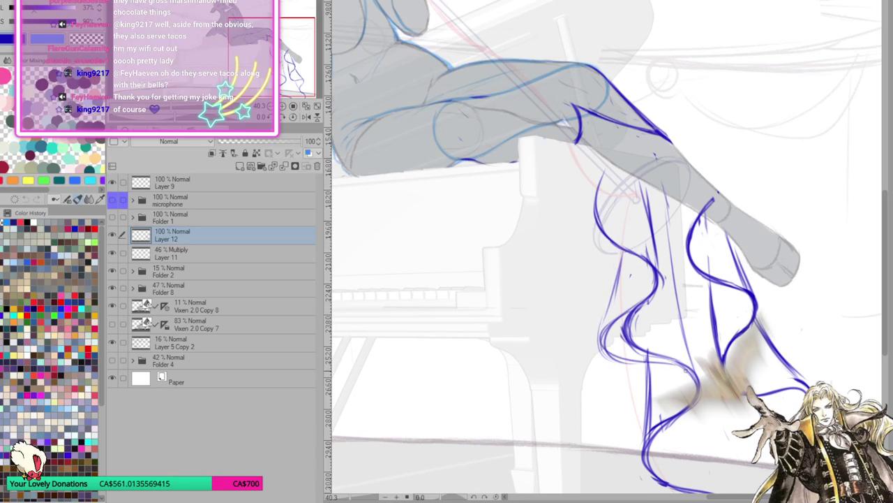
pyautogui.press('e')
pyautogui.moveTo(649, 300)
pyautogui.mouseDown()
pyautogui.moveTo(625, 342)
pyautogui.moveTo(674, 360)
pyautogui.mouseUp()
pyautogui.press('p')
pyautogui.moveTo(597, 335); pyautogui.dragTo(706, 390)
pyautogui.moveTo(646, 365); pyautogui.dragTo(639, 441)
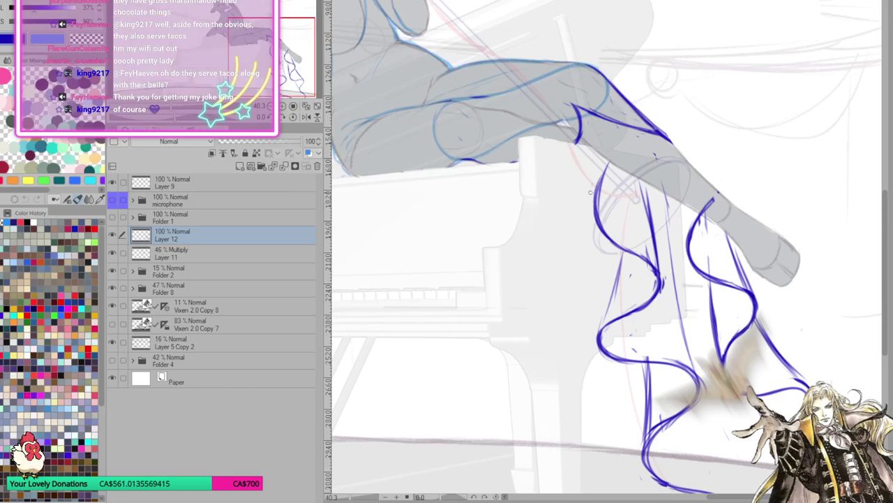
pyautogui.moveTo(590, 184); pyautogui.dragTo(612, 261)
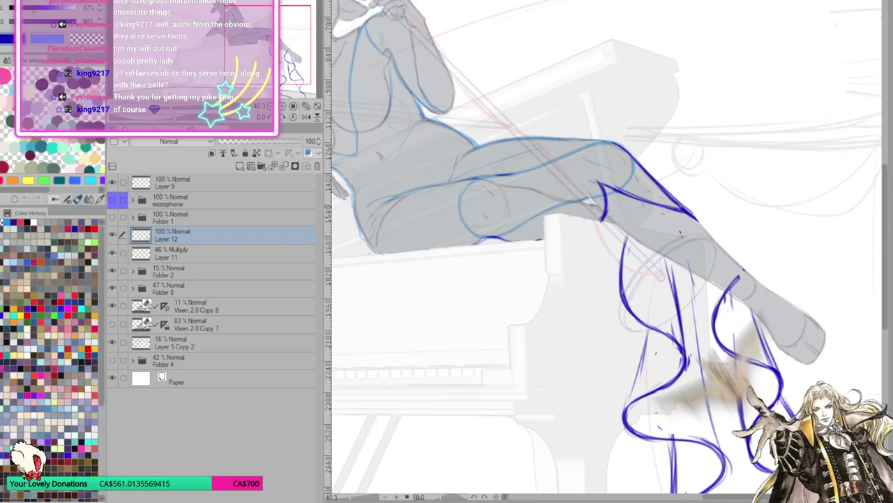
# Add a loop and short dress strokes where the knee meets the piano edge.
pyautogui.moveTo(604, 210); pyautogui.dragTo(607, 225)
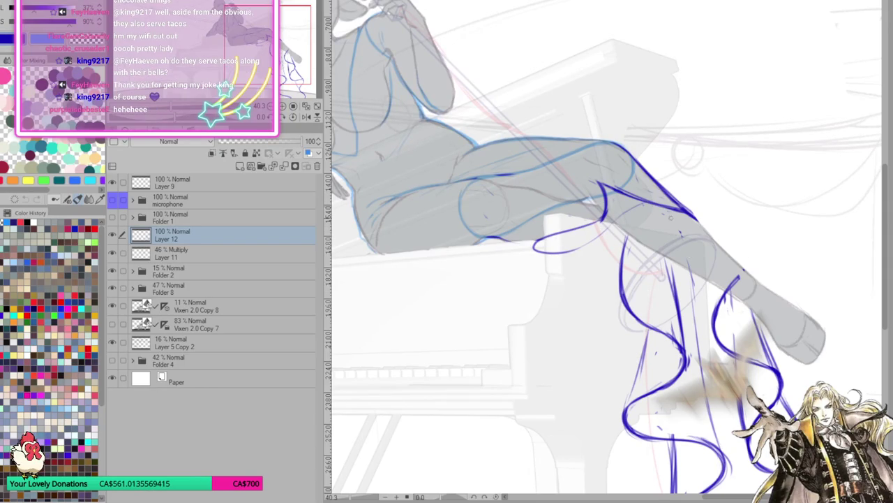
pyautogui.scroll(-2, 656, 214)
pyautogui.moveTo(625, 183)
pyautogui.mouseDown()
pyautogui.moveTo(617, 210)
pyautogui.moveTo(583, 209)
pyautogui.mouseUp()
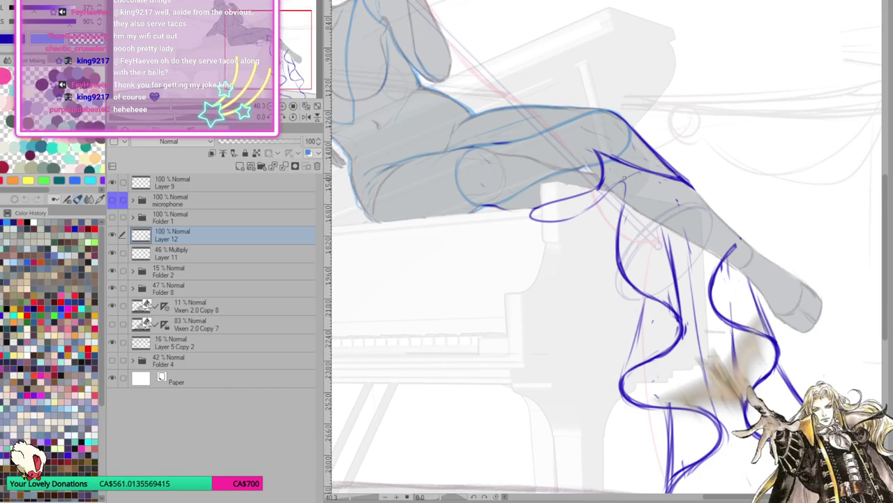
pyautogui.moveTo(621, 183); pyautogui.dragTo(598, 201)
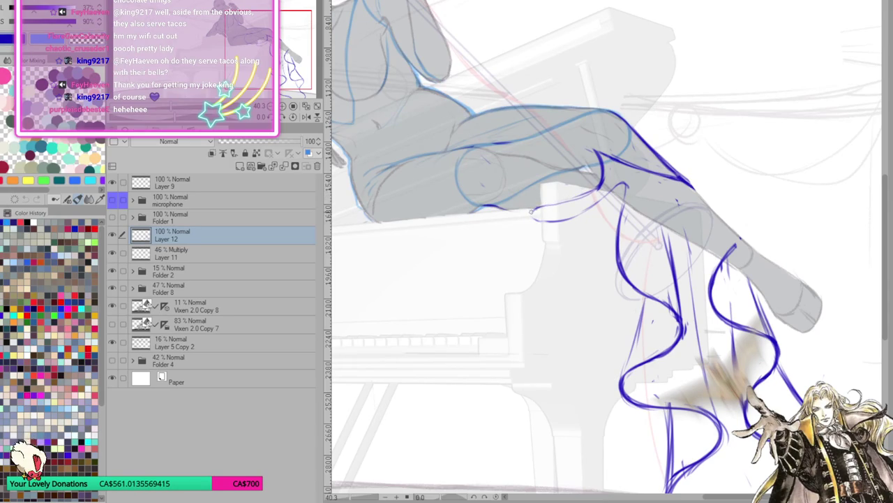
pyautogui.moveTo(529, 212)
pyautogui.mouseDown()
pyautogui.moveTo(574, 217)
pyautogui.moveTo(614, 187)
pyautogui.mouseUp()
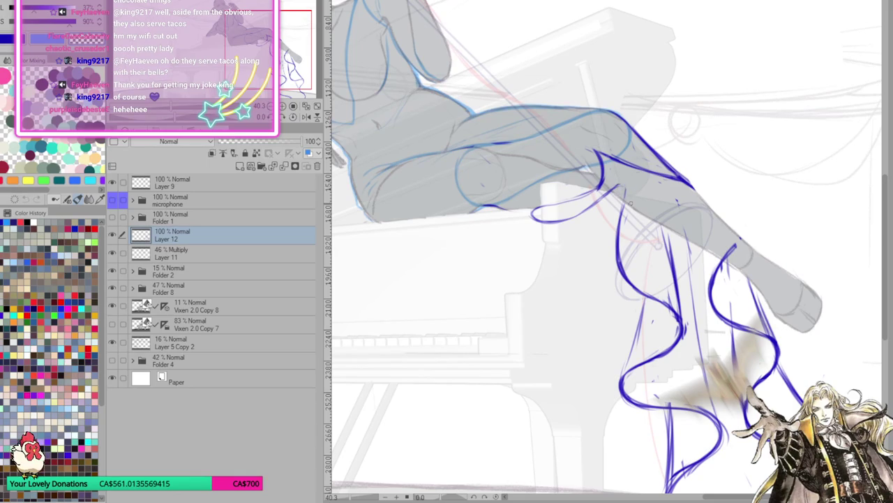
pyautogui.moveTo(625, 188); pyautogui.dragTo(604, 198)
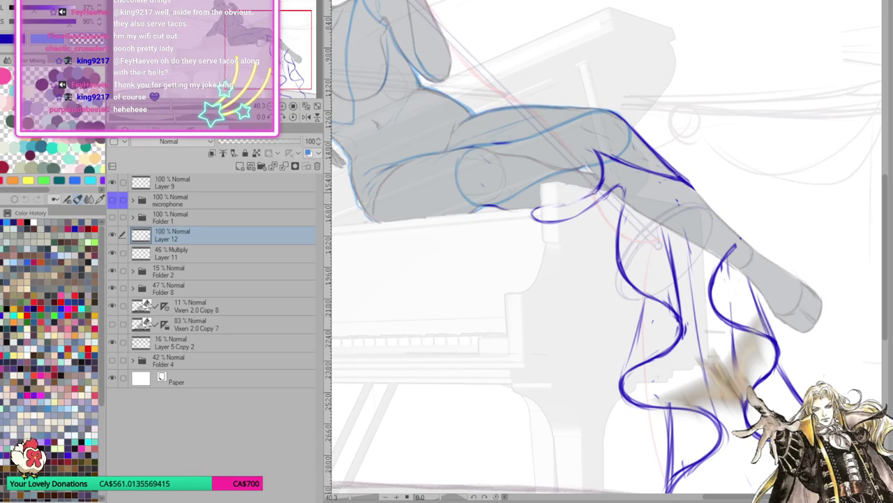
# Pan to the torso and draw the dress line along the top of the thigh.
pyautogui.moveTo(705, 197); pyautogui.dragTo(641, 246)
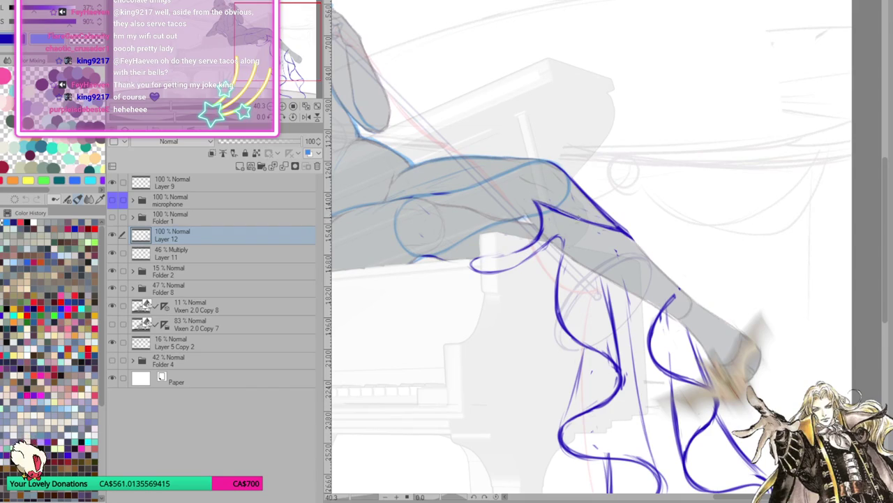
pyautogui.moveTo(543, 204); pyautogui.dragTo(682, 228)
pyautogui.moveTo(601, 207); pyautogui.dragTo(711, 186)
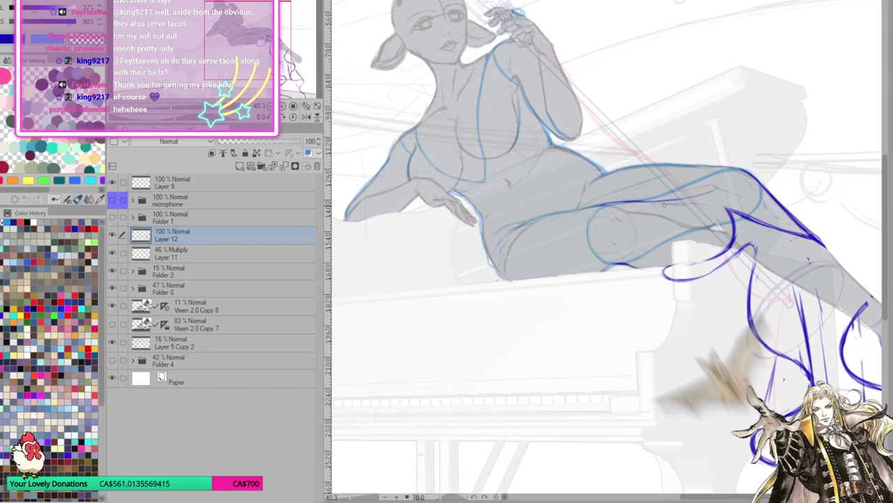
pyautogui.moveTo(633, 202); pyautogui.dragTo(612, 207)
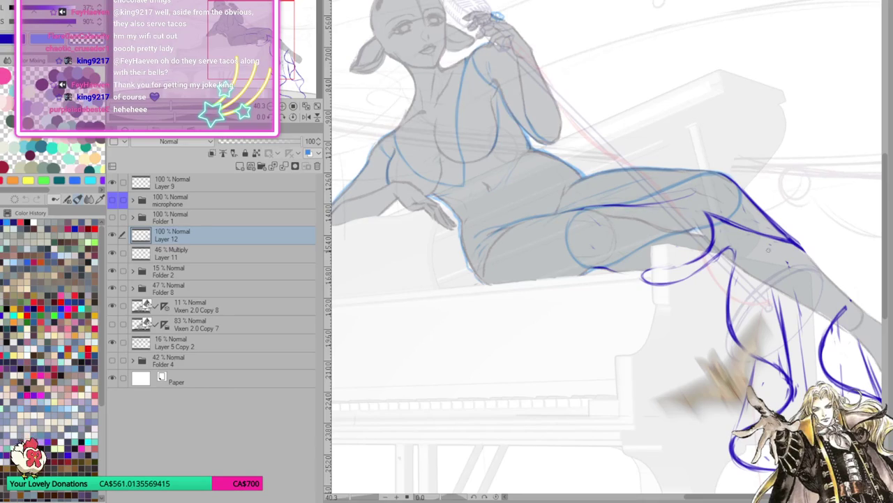
# Mirror and rotate the view to check the pose, then reset rotation and unmirror.
pyautogui.press('h')
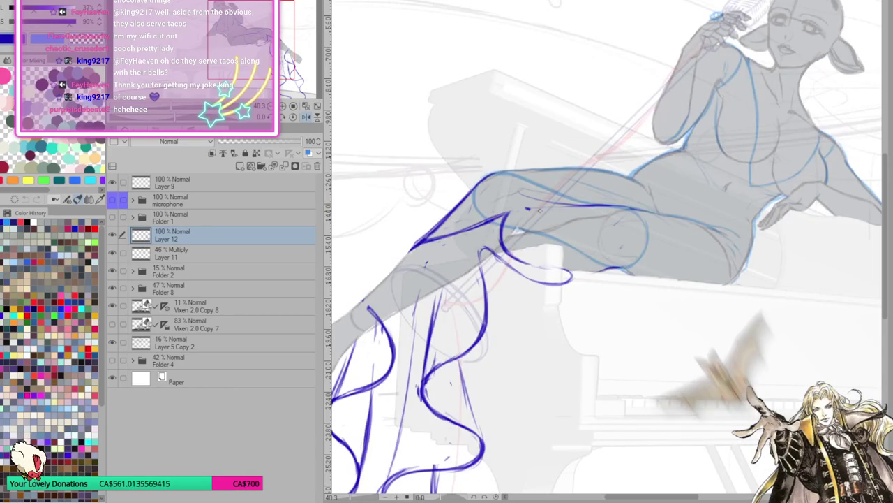
pyautogui.moveTo(670, 219); pyautogui.dragTo(605, 299)
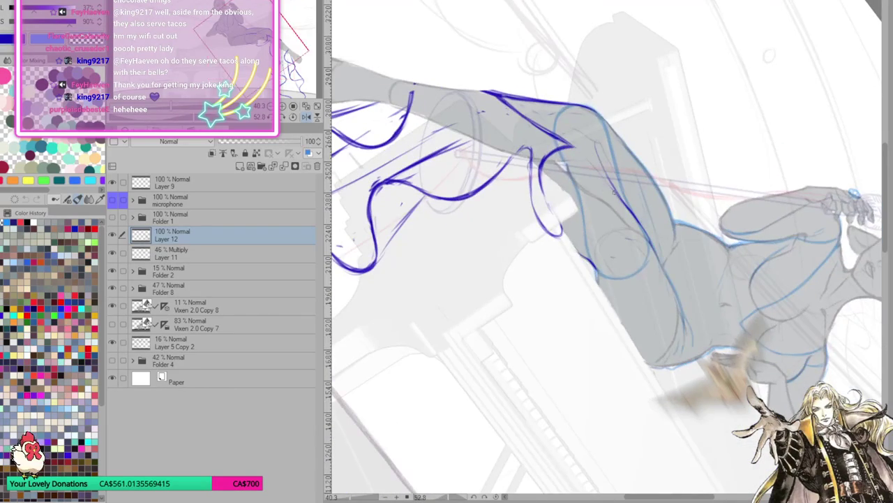
pyautogui.click(293, 118)
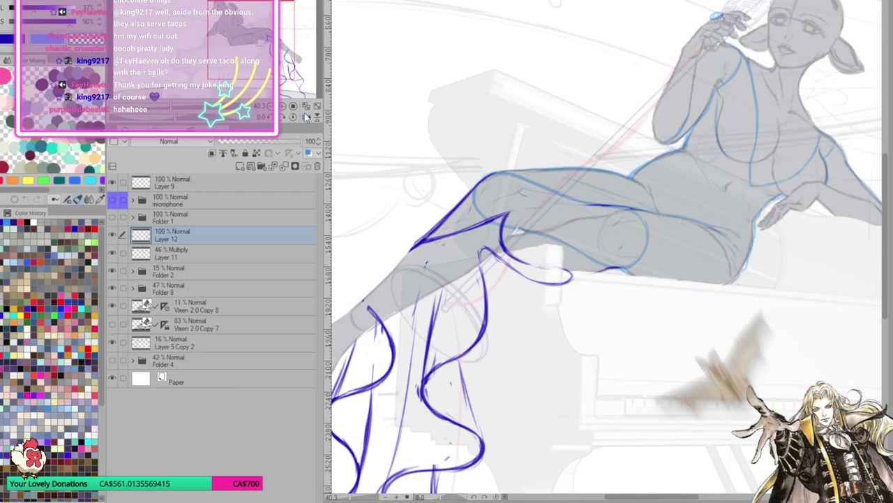
pyautogui.click(305, 116)
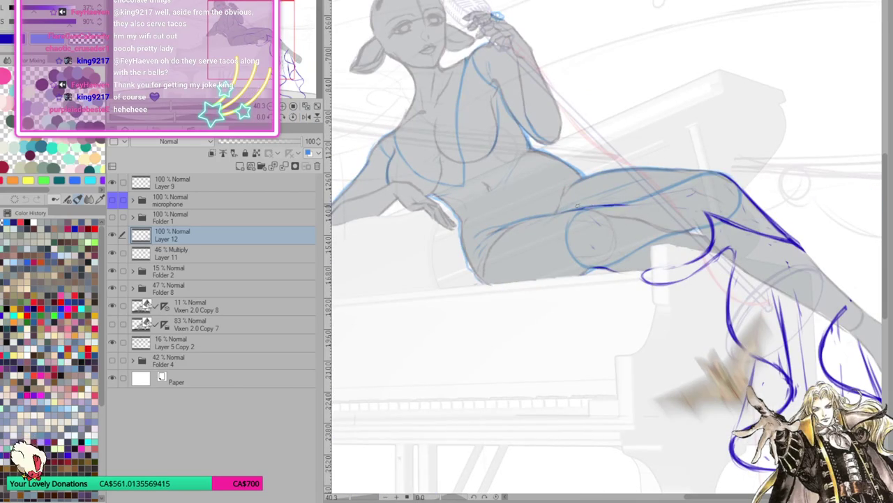
# Add short dark-blue dress strokes along the knee and thigh edge.
pyautogui.moveTo(592, 235); pyautogui.dragTo(682, 224)
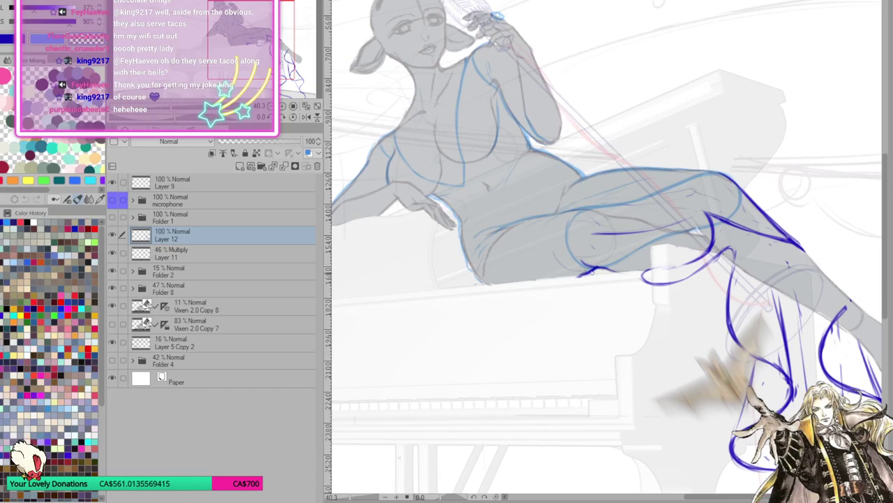
pyautogui.moveTo(567, 225)
pyautogui.mouseDown()
pyautogui.moveTo(578, 258)
pyautogui.moveTo(561, 253)
pyautogui.moveTo(576, 264)
pyautogui.mouseUp()
pyautogui.scroll(1, 698, 272)
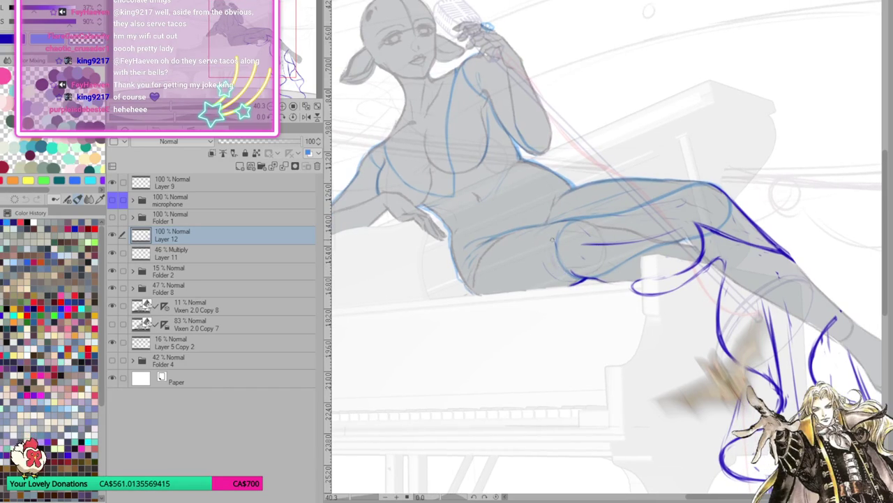
pyautogui.moveTo(624, 296); pyautogui.dragTo(756, 359)
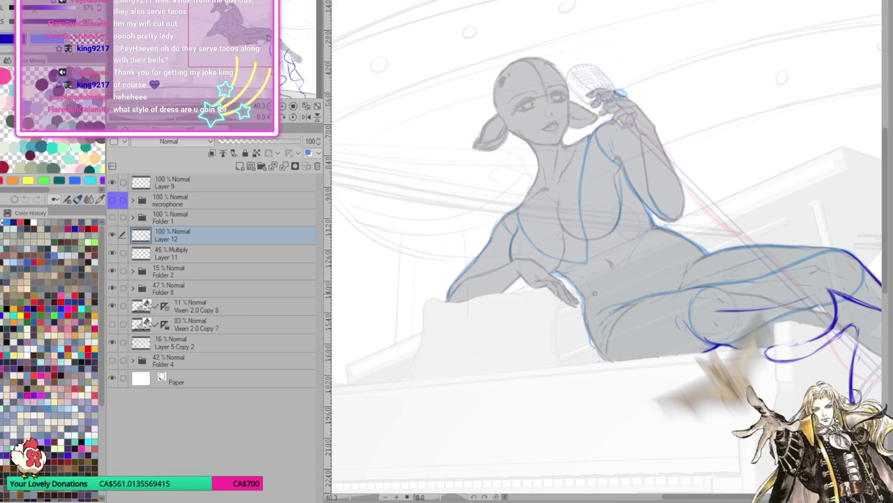
pyautogui.scroll(-2, 585, 401)
pyautogui.scroll(-2, 586, 401)
pyautogui.scroll(-1, 562, 314)
pyautogui.scroll(2, 561, 314)
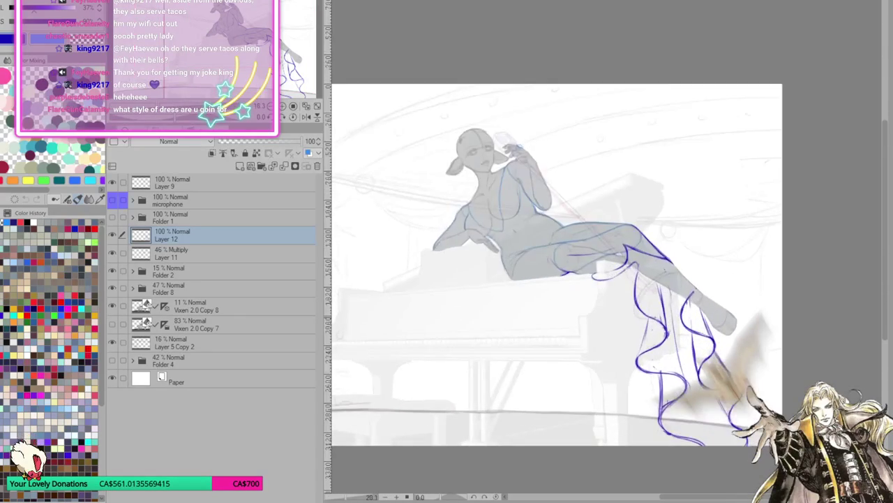
pyautogui.scroll(-1, 562, 314)
pyautogui.scroll(2, 562, 314)
pyautogui.scroll(1, 665, 351)
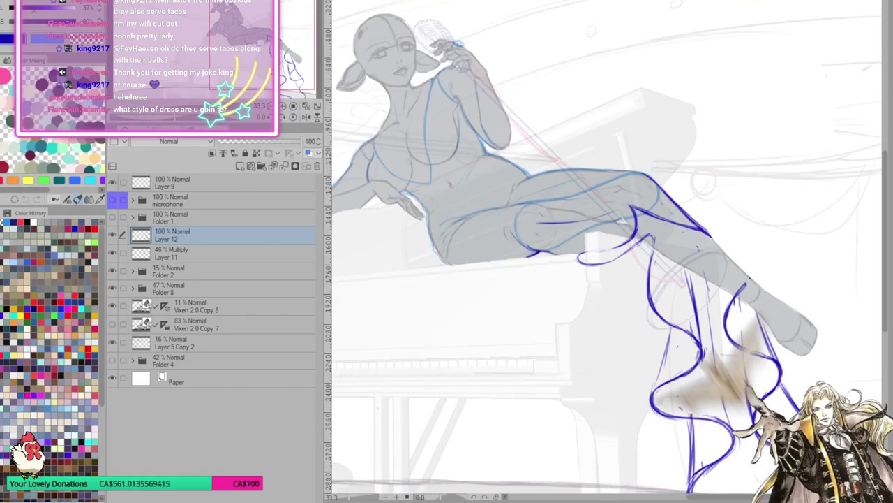
pyautogui.click(167, 217)
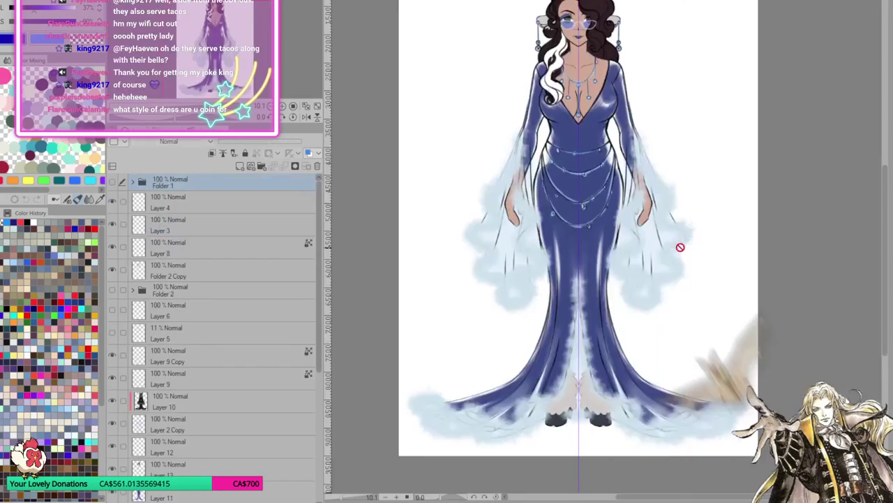
pyautogui.scroll(-2, 674, 349)
pyautogui.scroll(1, 654, 341)
pyautogui.scroll(2, 654, 324)
pyautogui.scroll(-1, 650, 323)
pyautogui.scroll(-1, 650, 323)
pyautogui.scroll(1, 654, 325)
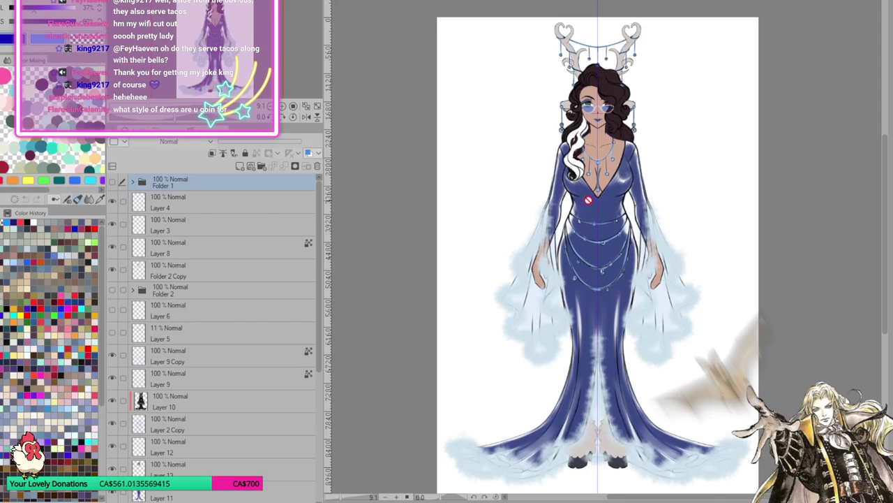
pyautogui.scroll(2, 619, 225)
pyautogui.scroll(2, 629, 382)
pyautogui.scroll(-1, 629, 381)
pyautogui.scroll(2, 602, 261)
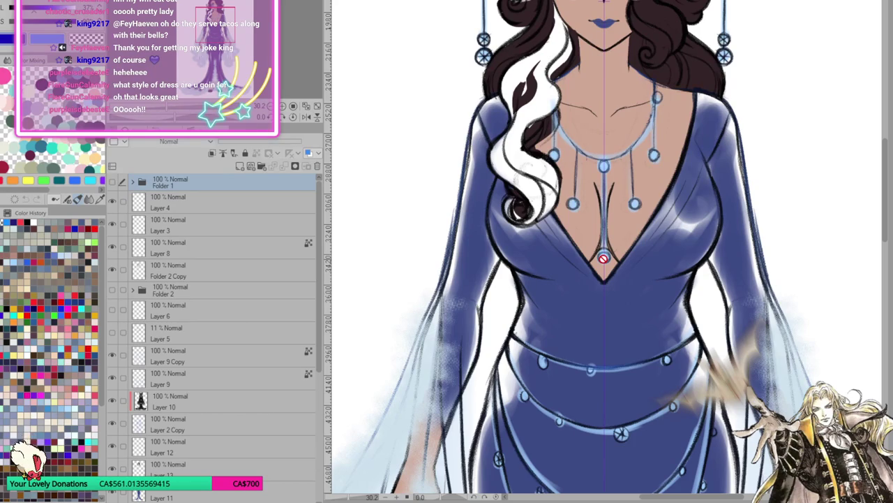
pyautogui.scroll(-3, 604, 258)
pyautogui.scroll(1, 656, 271)
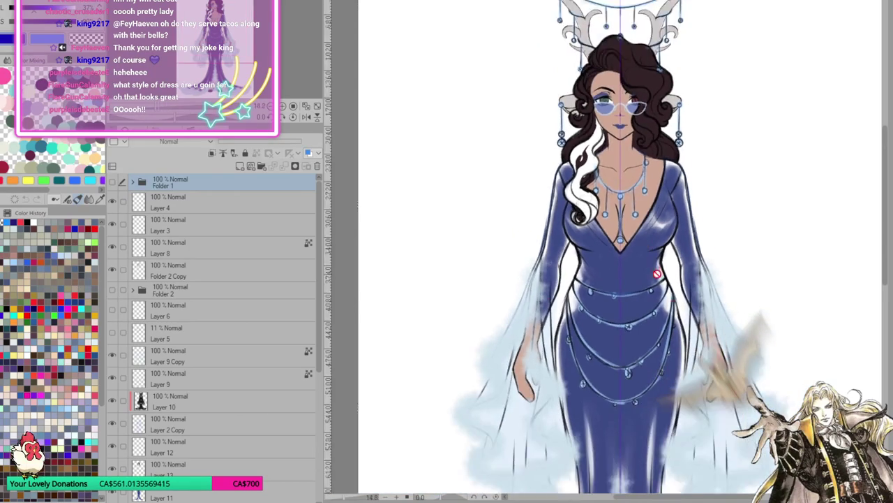
pyautogui.scroll(-2, 657, 272)
pyautogui.scroll(-1, 657, 271)
pyautogui.scroll(2, 656, 423)
pyautogui.scroll(1, 650, 415)
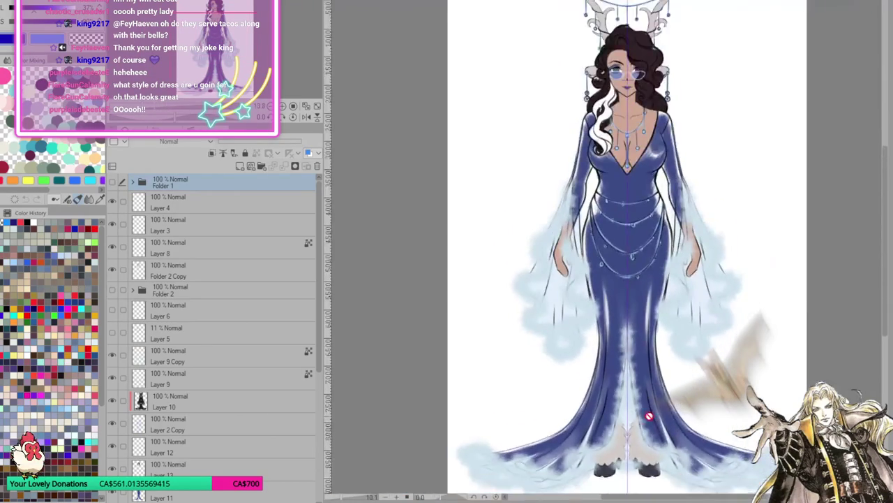
pyautogui.scroll(1, 650, 415)
pyautogui.scroll(1, 622, 247)
pyautogui.scroll(-2, 648, 299)
pyautogui.scroll(1, 624, 251)
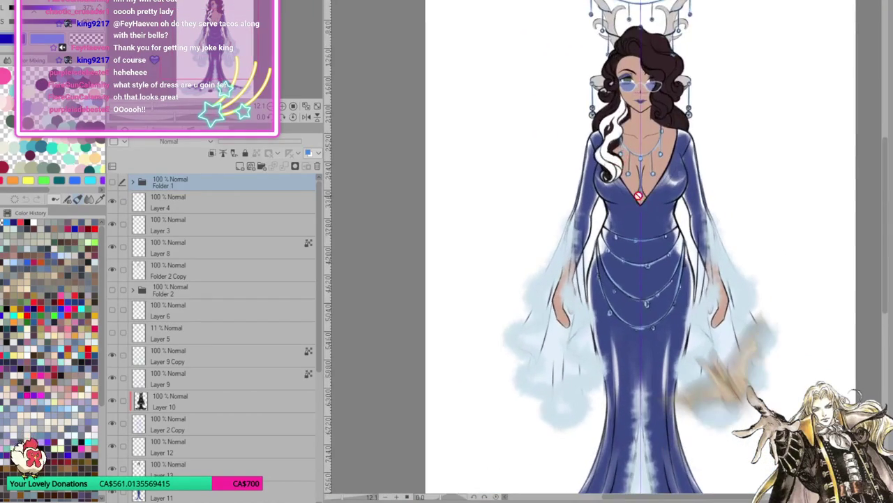
pyautogui.scroll(-1, 639, 196)
pyautogui.scroll(-1, 639, 196)
pyautogui.scroll(2, 639, 196)
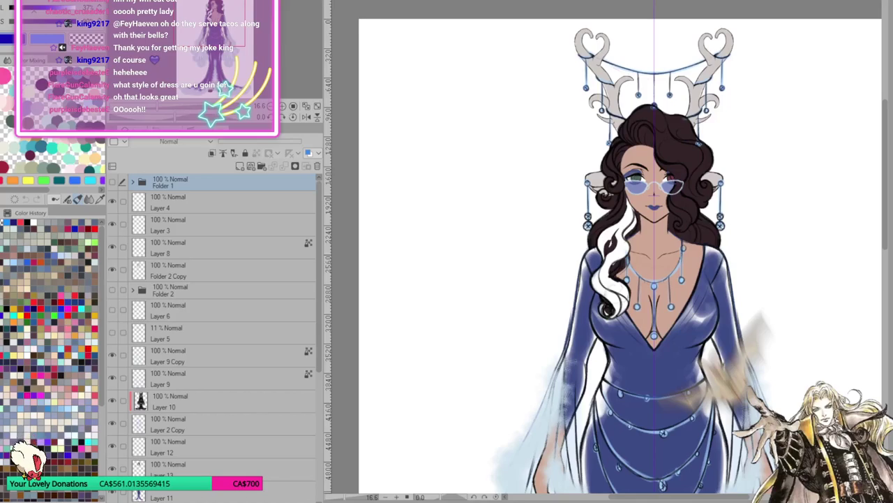
pyautogui.scroll(-1, 697, 247)
pyautogui.scroll(1, 659, 225)
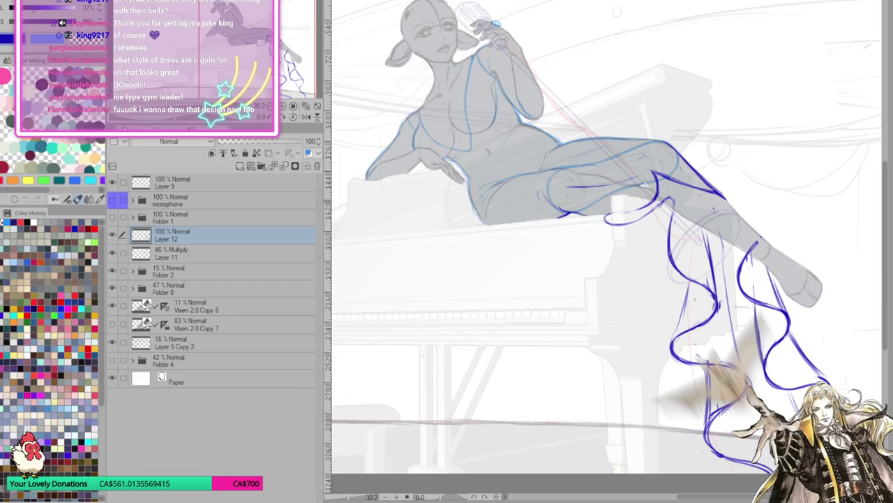
# Sketch wavy dress lines along the lower leg and calf, extending the left contour downward.
pyautogui.moveTo(662, 205)
pyautogui.mouseDown()
pyautogui.moveTo(680, 201)
pyautogui.moveTo(695, 213)
pyautogui.moveTo(705, 190)
pyautogui.moveTo(712, 208)
pyautogui.moveTo(735, 210)
pyautogui.mouseUp()
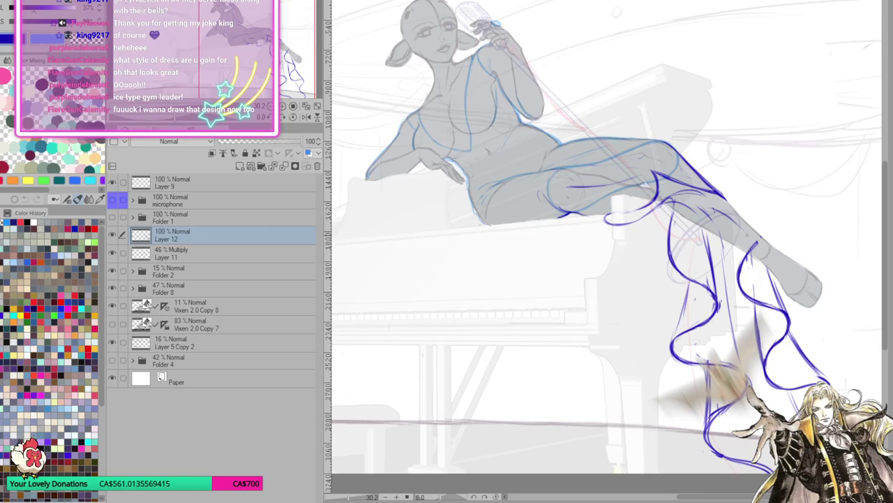
pyautogui.moveTo(760, 260); pyautogui.dragTo(772, 247)
pyautogui.moveTo(728, 215); pyautogui.dragTo(772, 258)
pyautogui.moveTo(774, 260)
pyautogui.mouseDown()
pyautogui.moveTo(803, 301)
pyautogui.moveTo(820, 356)
pyautogui.mouseUp()
pyautogui.moveTo(788, 275); pyautogui.dragTo(822, 363)
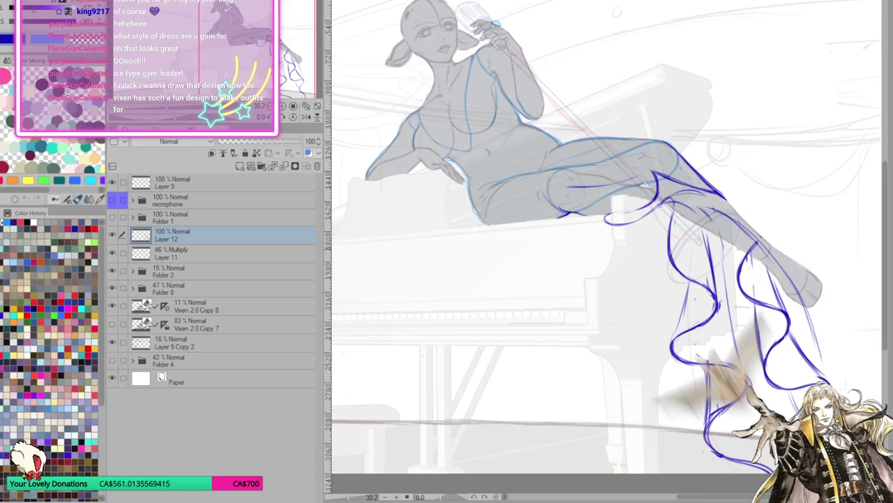
pyautogui.moveTo(709, 217); pyautogui.dragTo(733, 300)
pyautogui.moveTo(726, 261); pyautogui.dragTo(740, 345)
pyautogui.moveTo(679, 202)
pyautogui.mouseDown()
pyautogui.moveTo(707, 276)
pyautogui.moveTo(661, 359)
pyautogui.mouseUp()
pyautogui.moveTo(677, 314); pyautogui.dragTo(649, 388)
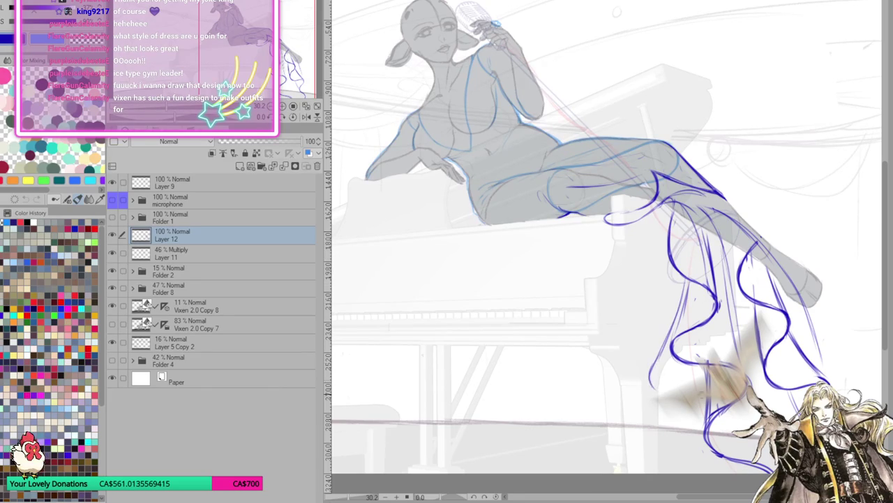
# Reinforce the dress's lower left wavy contour and try hem strokes, undoing the unwanted ones.
pyautogui.scroll(-3, 607, 244)
pyautogui.moveTo(661, 282)
pyautogui.mouseDown()
pyautogui.moveTo(652, 322)
pyautogui.moveTo(697, 335)
pyautogui.moveTo(654, 311)
pyautogui.moveTo(653, 334)
pyautogui.mouseUp()
pyautogui.moveTo(716, 333); pyautogui.dragTo(652, 397)
pyautogui.moveTo(739, 347); pyautogui.dragTo(733, 356)
pyautogui.hotkey('ctrl', 'z')
pyautogui.hotkey('ctrl', 'z')
pyautogui.hotkey('ctrl', 'z')
pyautogui.moveTo(662, 319)
pyautogui.mouseDown()
pyautogui.moveTo(706, 340)
pyautogui.moveTo(672, 401)
pyautogui.moveTo(706, 359)
pyautogui.moveTo(672, 328)
pyautogui.mouseUp()
pyautogui.moveTo(659, 286)
pyautogui.mouseDown()
pyautogui.moveTo(688, 331)
pyautogui.moveTo(671, 416)
pyautogui.mouseUp()
pyautogui.moveTo(628, 279); pyautogui.dragTo(545, 286)
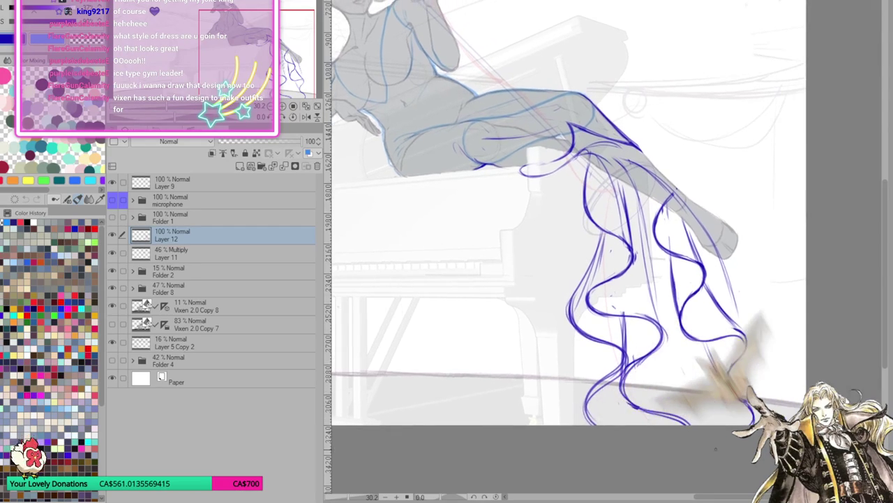
pyautogui.hotkey('ctrl', 'z')
pyautogui.hotkey('ctrl', 'z')
pyautogui.hotkey('ctrl', 'z')
pyautogui.hotkey('ctrl', 'z')
pyautogui.hotkey('ctrl', 'z')
# Redraw the dress's wavy curls extending downward and close the gap in the lower curl.
pyautogui.hotkey('ctrl', 'z')
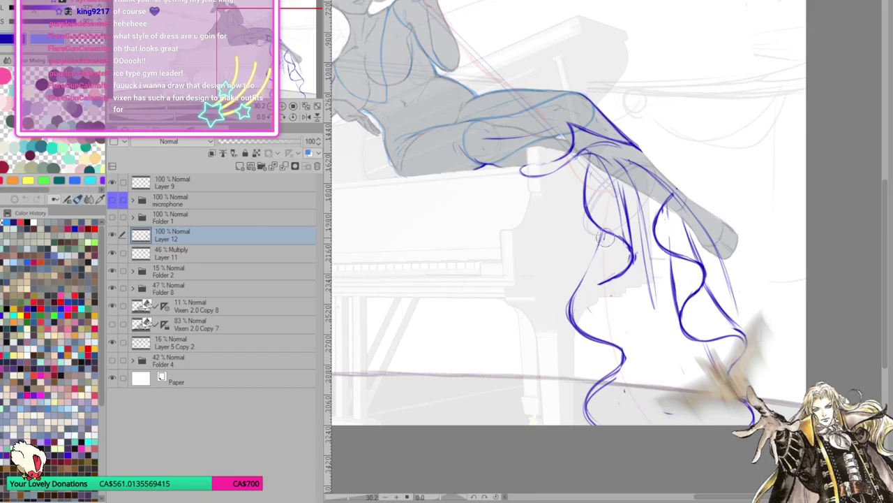
pyautogui.moveTo(596, 286)
pyautogui.mouseDown()
pyautogui.moveTo(571, 322)
pyautogui.moveTo(627, 352)
pyautogui.mouseUp()
pyautogui.moveTo(578, 304)
pyautogui.mouseDown()
pyautogui.moveTo(628, 340)
pyautogui.moveTo(579, 322)
pyautogui.moveTo(614, 423)
pyautogui.mouseUp()
pyautogui.hotkey('ctrl', 'z')
pyautogui.moveTo(573, 301)
pyautogui.mouseDown()
pyautogui.moveTo(613, 345)
pyautogui.moveTo(593, 424)
pyautogui.mouseUp()
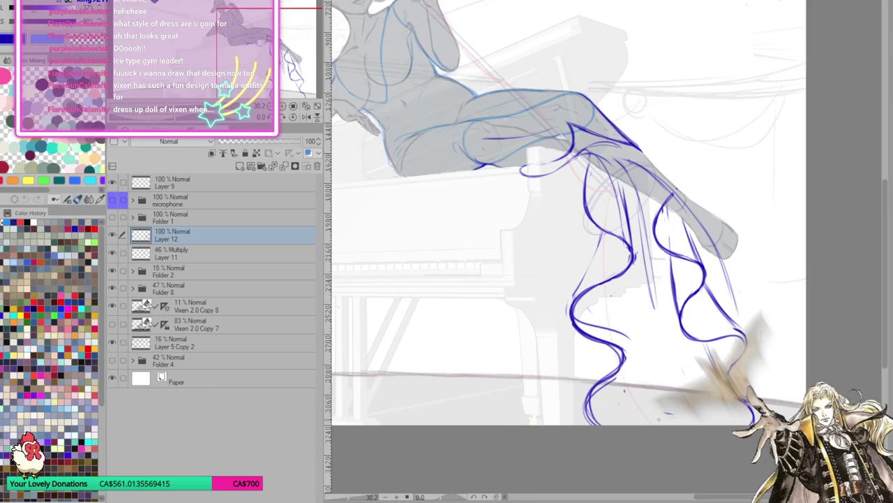
pyautogui.moveTo(617, 380); pyautogui.dragTo(645, 383)
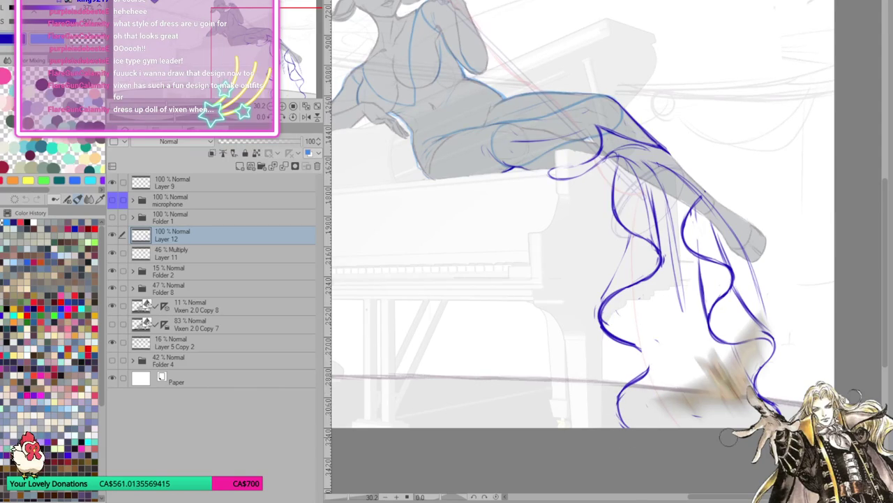
pyautogui.moveTo(643, 352); pyautogui.dragTo(648, 373)
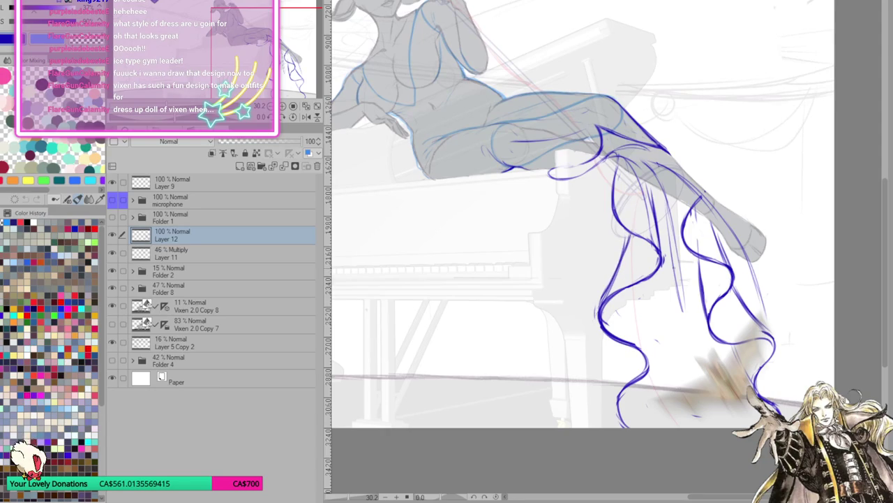
pyautogui.moveTo(614, 272); pyautogui.dragTo(606, 279)
# Add a long vertical line through the dress strands and short lines at their lower end.
pyautogui.moveTo(632, 173); pyautogui.dragTo(629, 225)
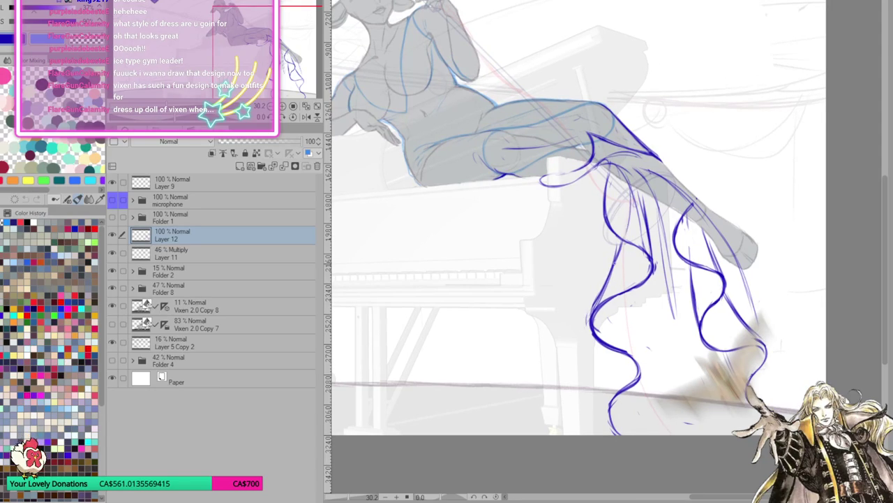
pyautogui.moveTo(646, 190); pyautogui.dragTo(635, 321)
pyautogui.hotkey('ctrl', 'z')
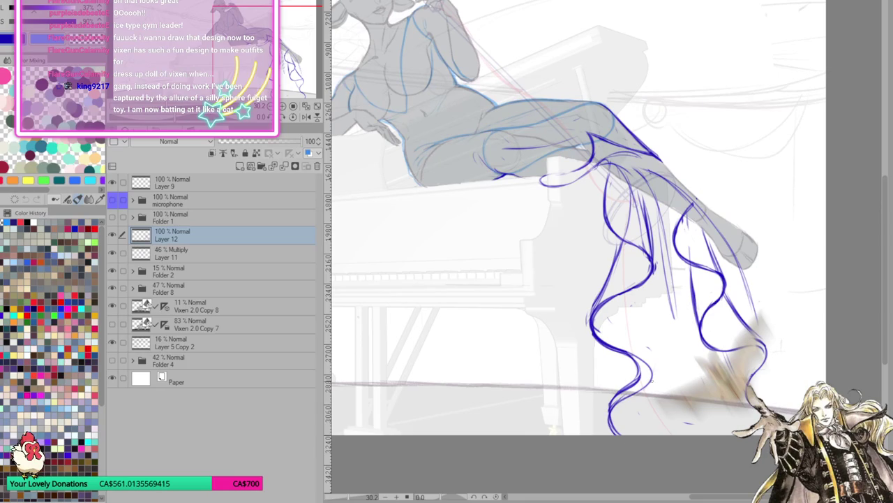
pyautogui.moveTo(655, 380); pyautogui.dragTo(658, 258)
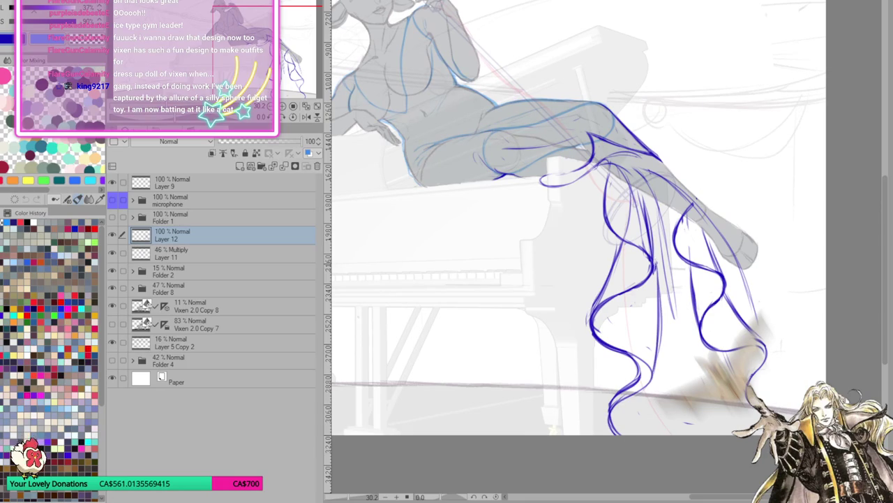
pyautogui.hotkey('ctrl', 'z')
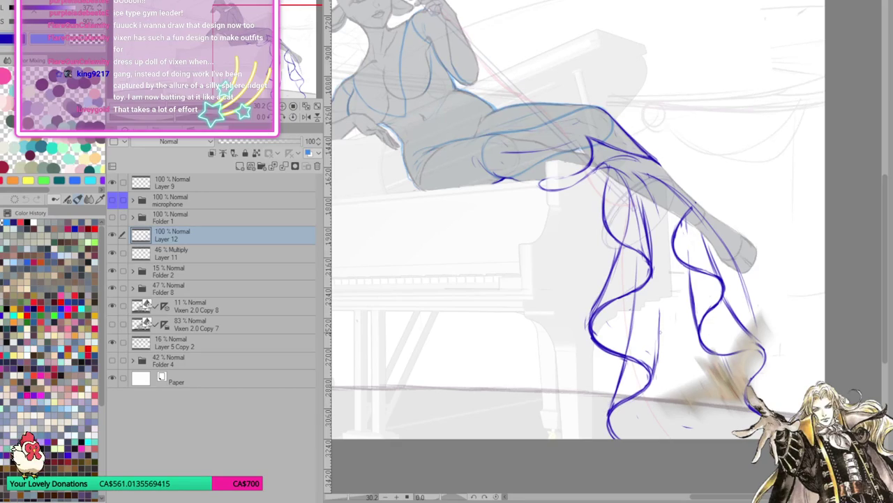
pyautogui.moveTo(673, 278); pyautogui.dragTo(670, 439)
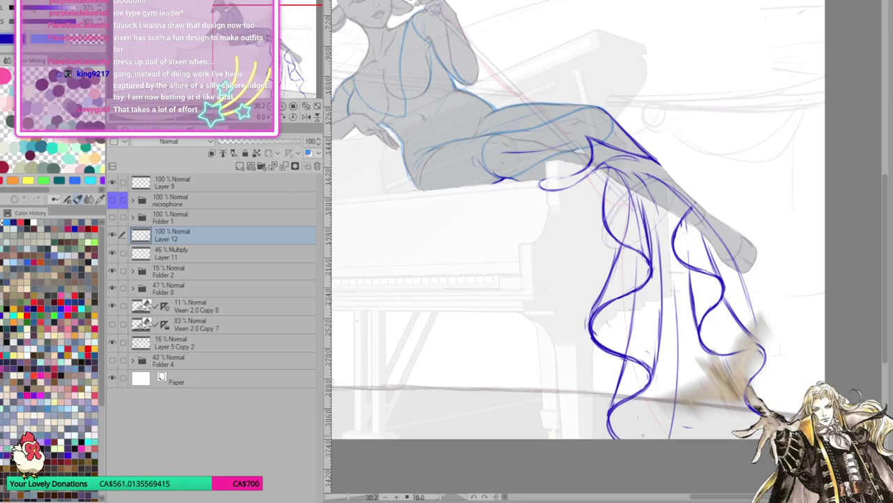
pyautogui.moveTo(605, 413); pyautogui.dragTo(601, 439)
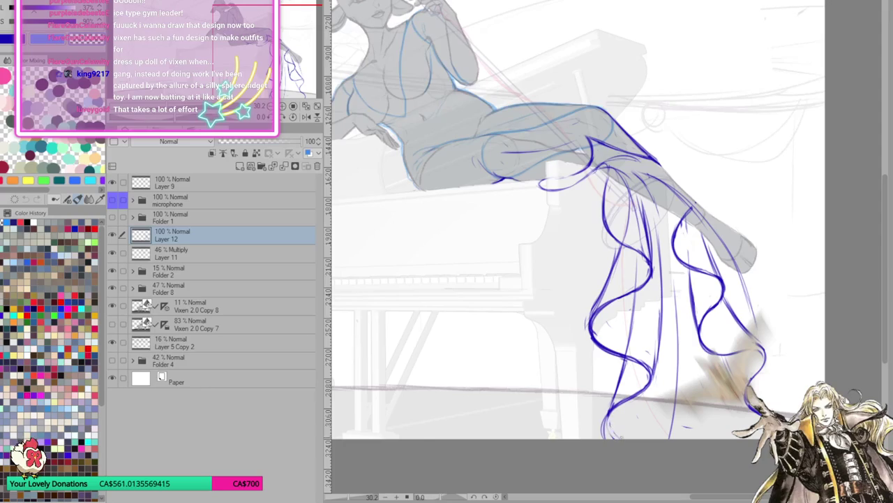
pyautogui.moveTo(613, 388); pyautogui.dragTo(603, 432)
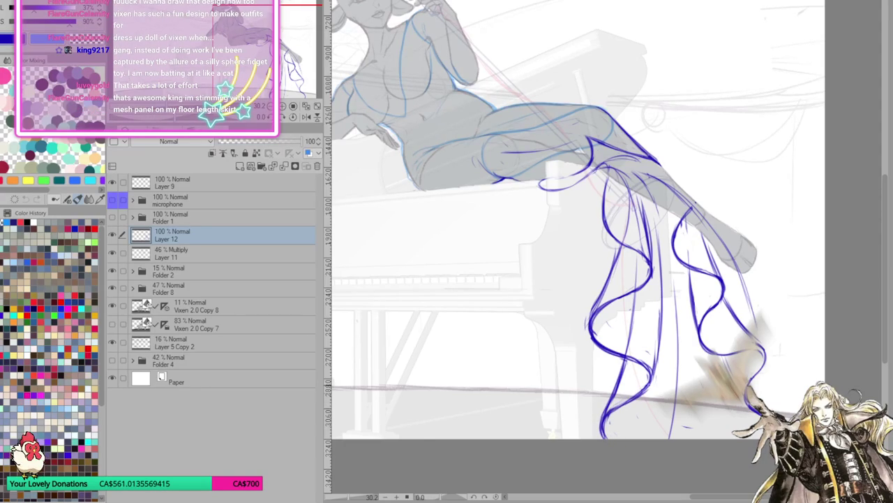
pyautogui.click(467, 3)
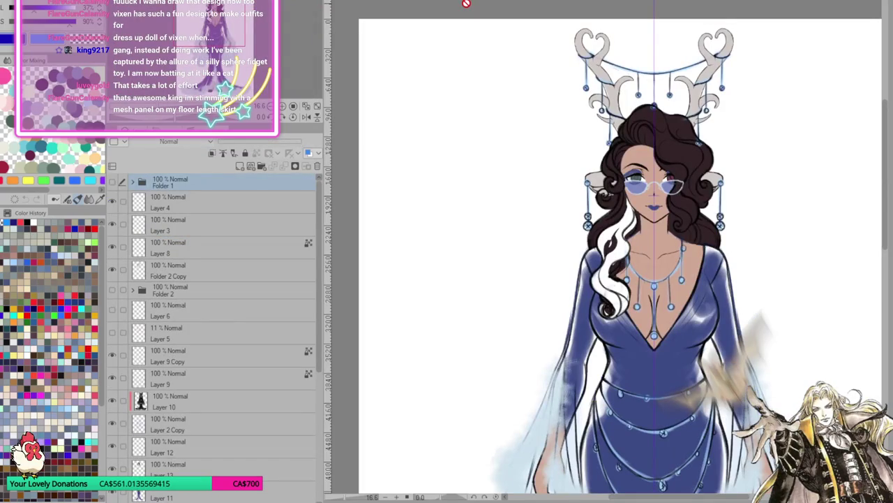
pyautogui.click(307, 3)
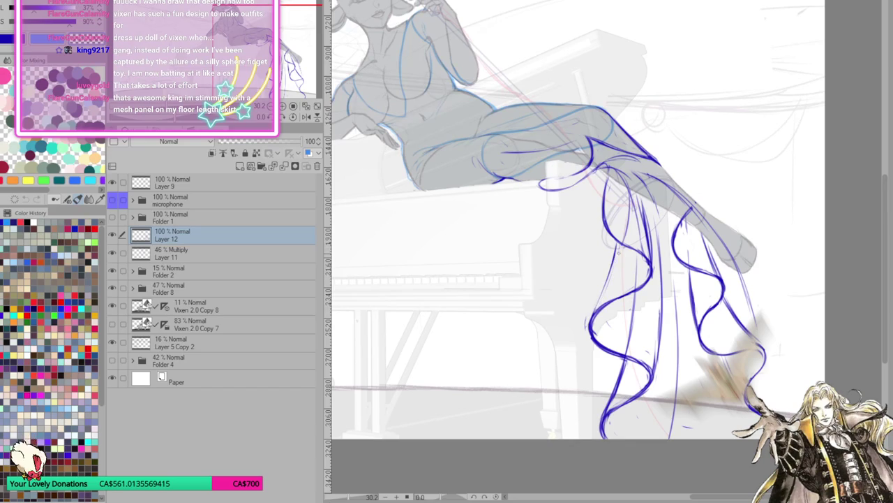
# Darken the lines along the extended right leg and boot.
pyautogui.moveTo(595, 320); pyautogui.dragTo(617, 247)
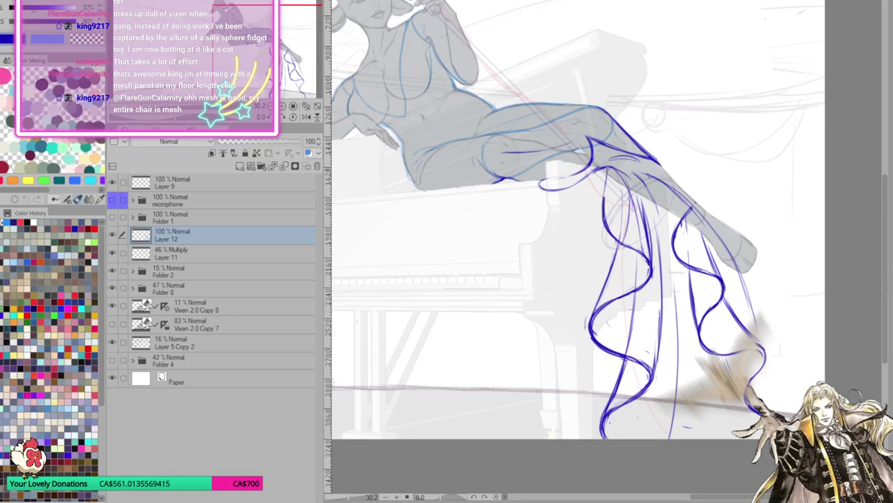
pyautogui.moveTo(696, 323)
pyautogui.mouseDown()
pyautogui.moveTo(698, 385)
pyautogui.moveTo(752, 357)
pyautogui.moveTo(786, 366)
pyautogui.moveTo(780, 332)
pyautogui.moveTo(773, 351)
pyautogui.moveTo(766, 344)
pyautogui.mouseUp()
pyautogui.moveTo(737, 259); pyautogui.dragTo(769, 357)
pyautogui.moveTo(762, 319); pyautogui.dragTo(783, 415)
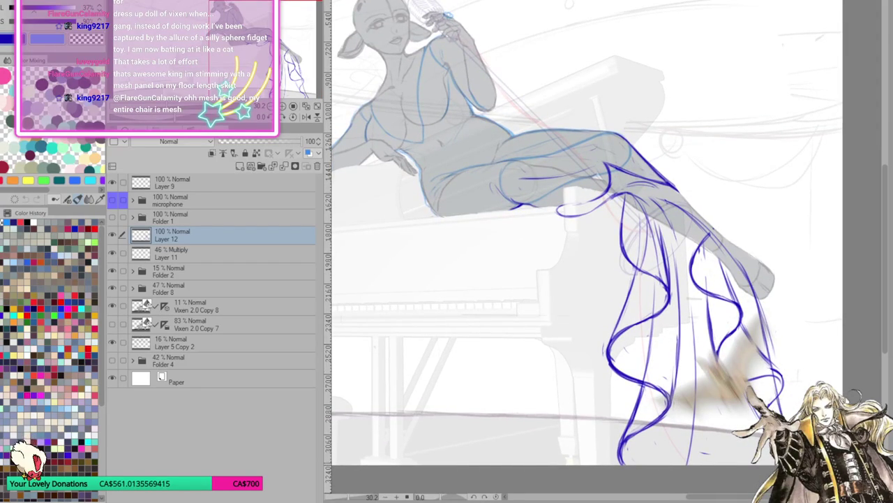
pyautogui.moveTo(734, 255); pyautogui.dragTo(754, 301)
pyautogui.moveTo(804, 429); pyautogui.dragTo(790, 393)
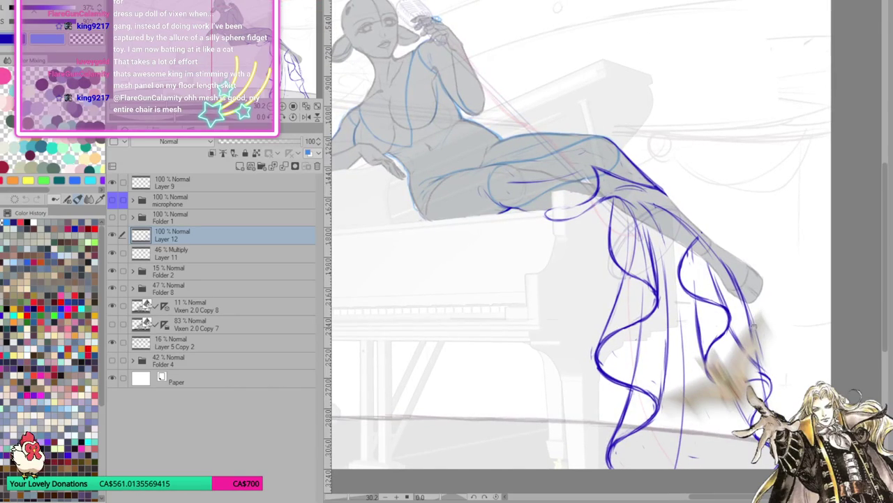
# Mirror the canvas to check the drawing, then lasso-select the rightmost wavy dress strands.
pyautogui.press('h')
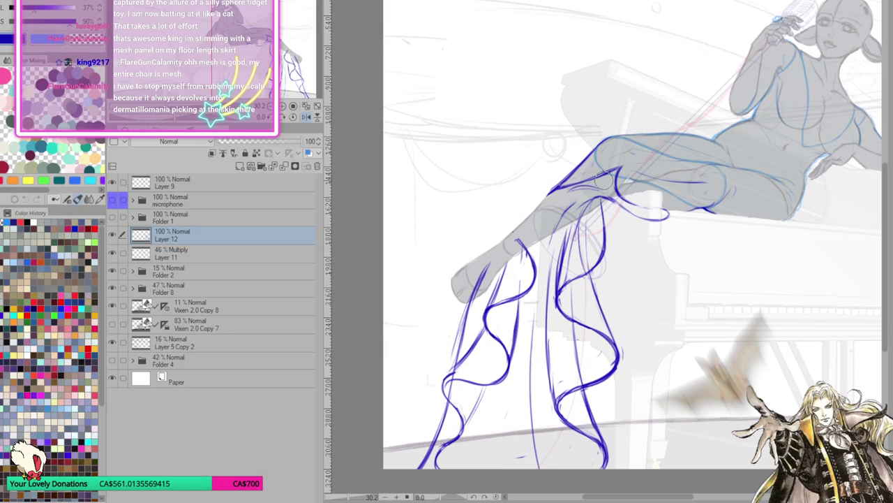
pyautogui.press('h')
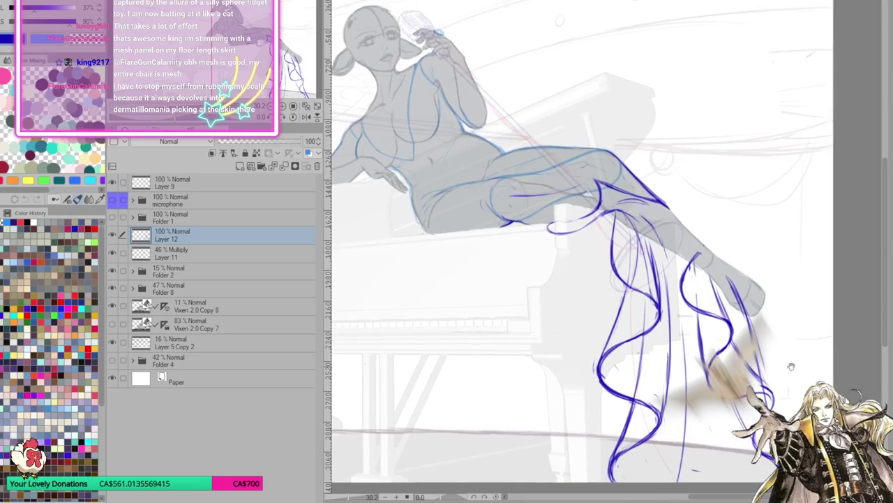
pyautogui.scroll(2, 764, 303)
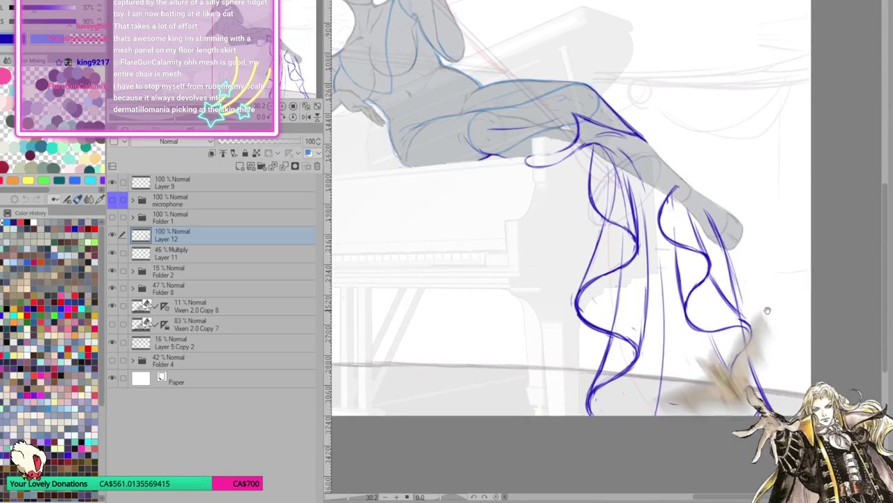
pyautogui.scroll(-2, 765, 330)
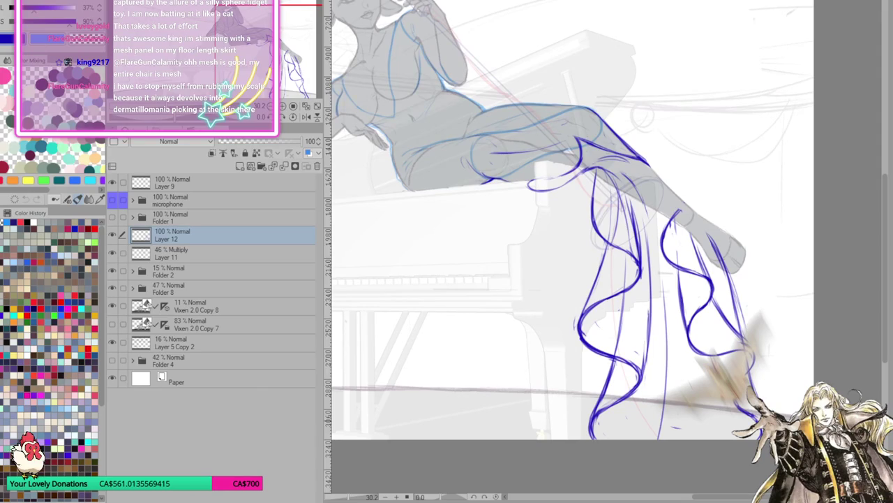
pyautogui.moveTo(680, 206)
pyautogui.mouseDown()
pyautogui.moveTo(673, 317)
pyautogui.moveTo(728, 442)
pyautogui.moveTo(754, 446)
pyautogui.moveTo(757, 416)
pyautogui.mouseUp()
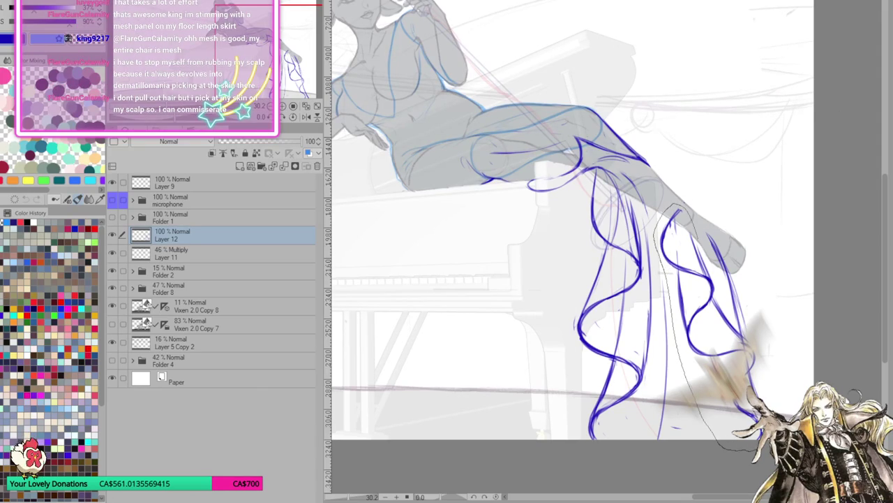
pyautogui.moveTo(758, 360); pyautogui.dragTo(718, 270)
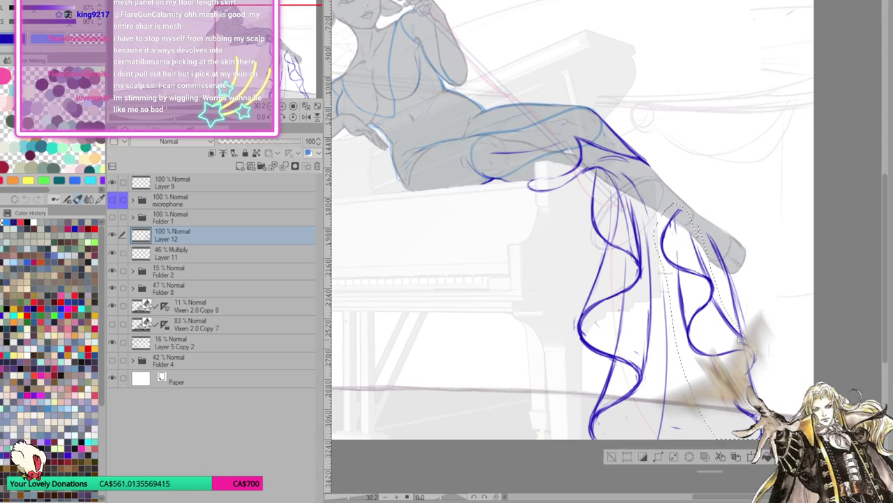
# Transform the selected strands: move right, rotate slightly counter-clockwise, skew top left and bottom right.
pyautogui.click(752, 456)
pyautogui.moveTo(827, 321); pyautogui.dragTo(818, 343)
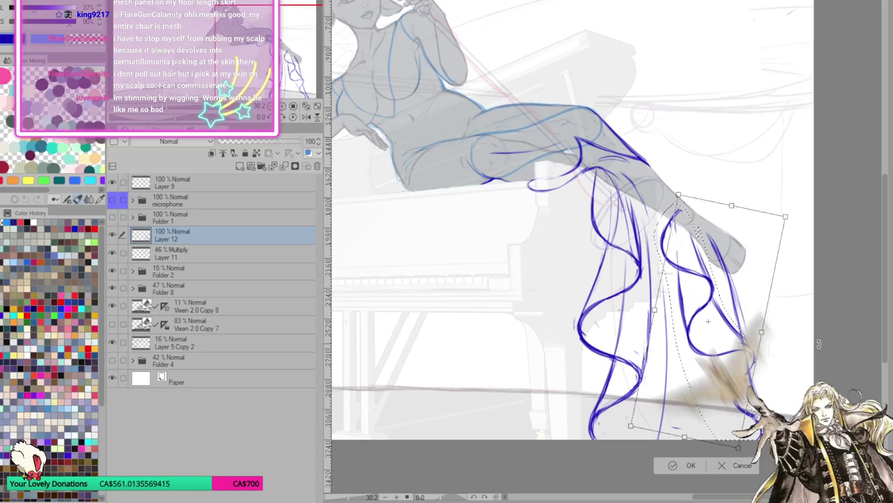
pyautogui.moveTo(752, 310); pyautogui.dragTo(777, 312)
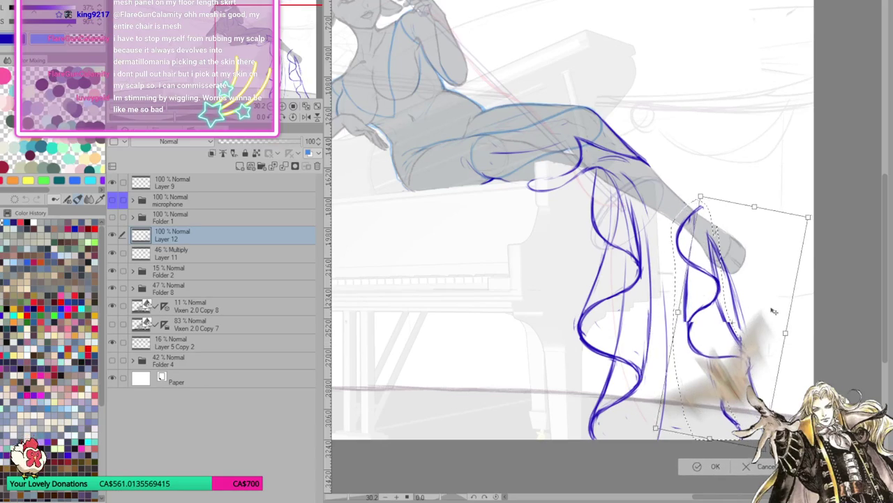
pyautogui.moveTo(823, 328); pyautogui.dragTo(831, 309)
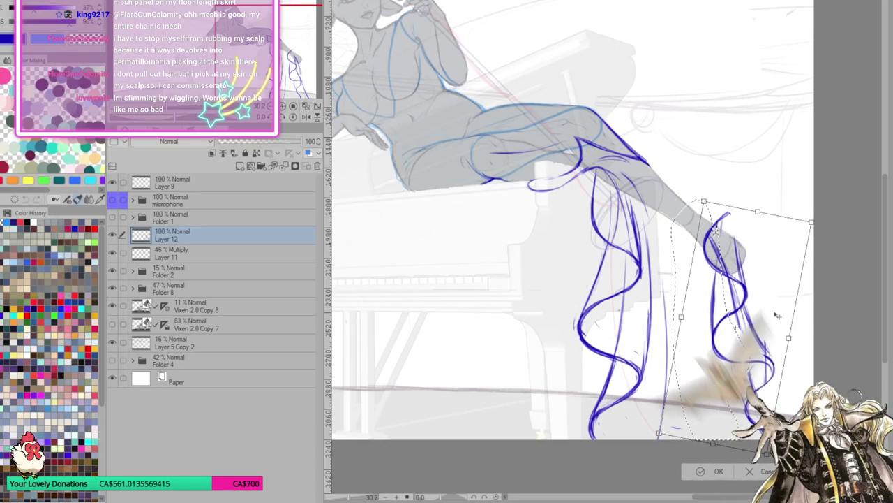
pyautogui.moveTo(721, 446); pyautogui.dragTo(736, 448)
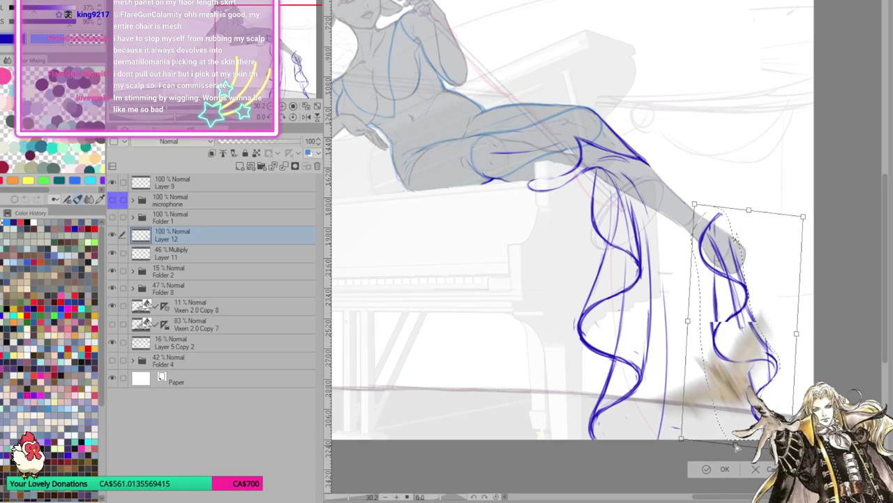
pyautogui.moveTo(749, 211); pyautogui.dragTo(734, 222)
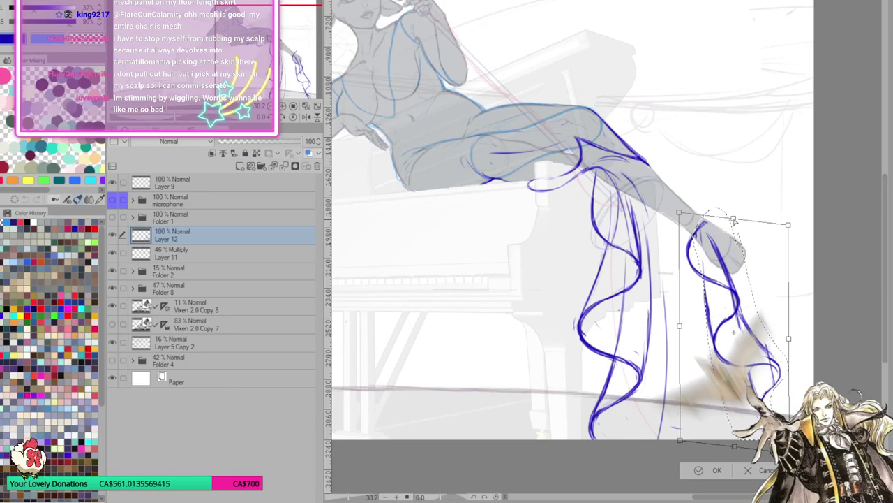
pyautogui.click(700, 473)
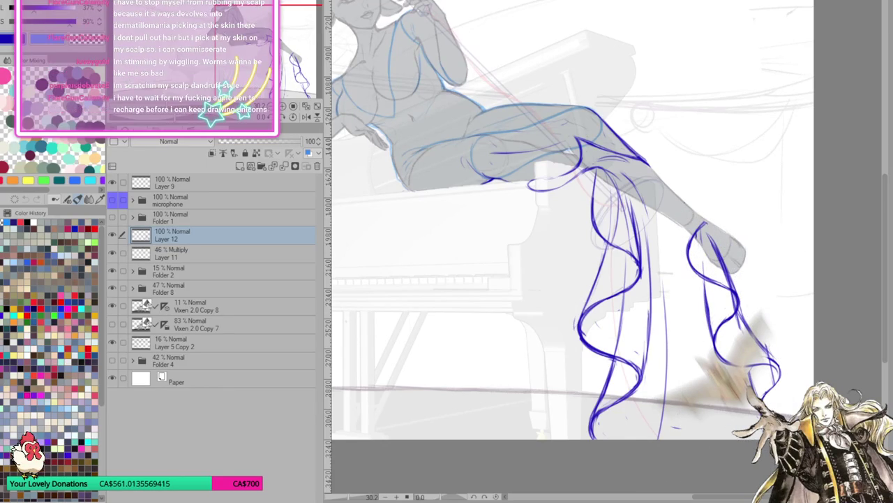
# On the mirrored canvas, sketch faint lines along the leg and dress.
pyautogui.click(308, 117)
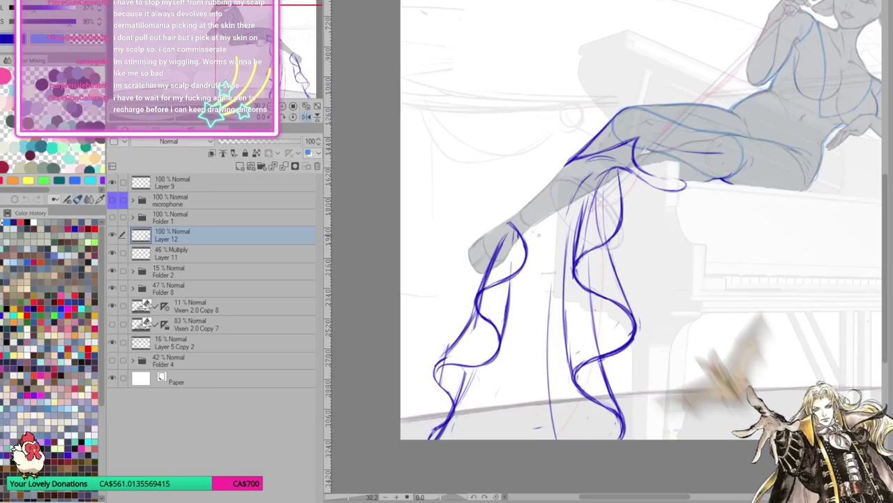
pyautogui.moveTo(522, 236)
pyautogui.mouseDown()
pyautogui.moveTo(517, 201)
pyautogui.moveTo(535, 188)
pyautogui.mouseUp()
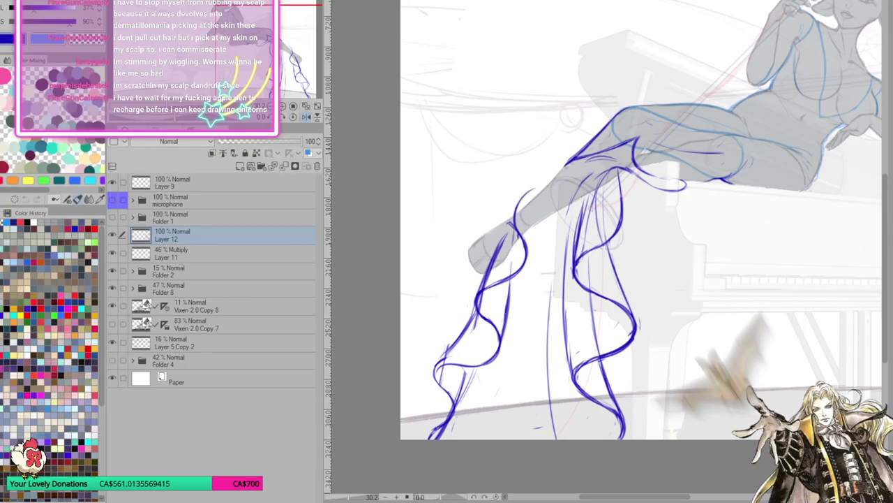
pyautogui.moveTo(584, 159)
pyautogui.mouseDown()
pyautogui.moveTo(545, 195)
pyautogui.moveTo(540, 222)
pyautogui.mouseUp()
pyautogui.moveTo(550, 192)
pyautogui.mouseDown()
pyautogui.moveTo(535, 257)
pyautogui.moveTo(501, 282)
pyautogui.mouseUp()
pyautogui.moveTo(535, 254); pyautogui.dragTo(501, 281)
pyautogui.moveTo(542, 224); pyautogui.dragTo(523, 268)
pyautogui.moveTo(544, 197); pyautogui.dragTo(532, 257)
pyautogui.moveTo(560, 169)
pyautogui.mouseDown()
pyautogui.moveTo(538, 244)
pyautogui.moveTo(515, 278)
pyautogui.mouseUp()
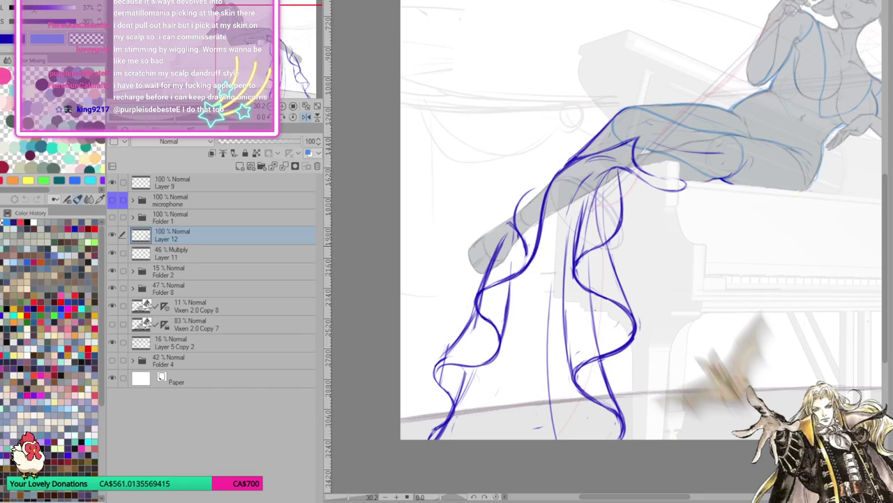
pyautogui.press('h')
# Erase overlapping lines around the knee and shin and redraw a clean shin line.
pyautogui.moveTo(690, 208); pyautogui.dragTo(695, 262)
pyautogui.moveTo(692, 230); pyautogui.dragTo(704, 275)
pyautogui.moveTo(696, 208); pyautogui.dragTo(726, 275)
pyautogui.moveTo(719, 240); pyautogui.dragTo(741, 292)
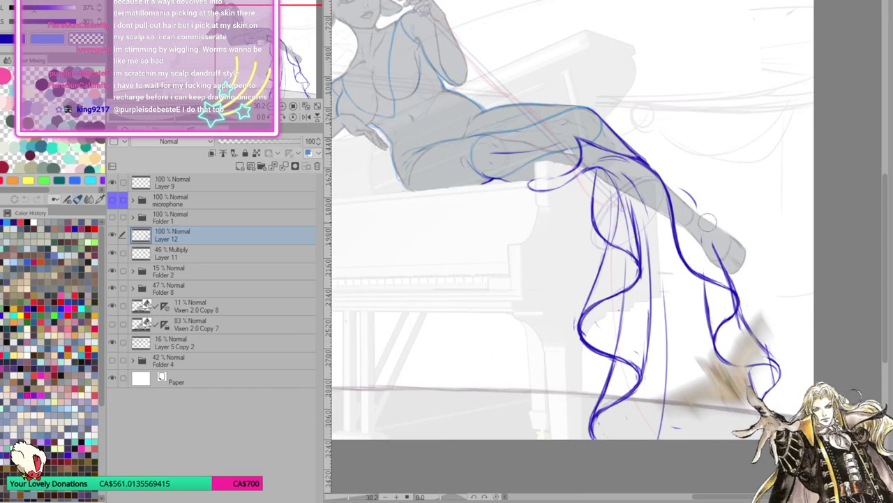
pyautogui.moveTo(701, 223); pyautogui.dragTo(689, 195)
pyautogui.moveTo(662, 177); pyautogui.dragTo(703, 257)
pyautogui.moveTo(679, 206); pyautogui.dragTo(730, 287)
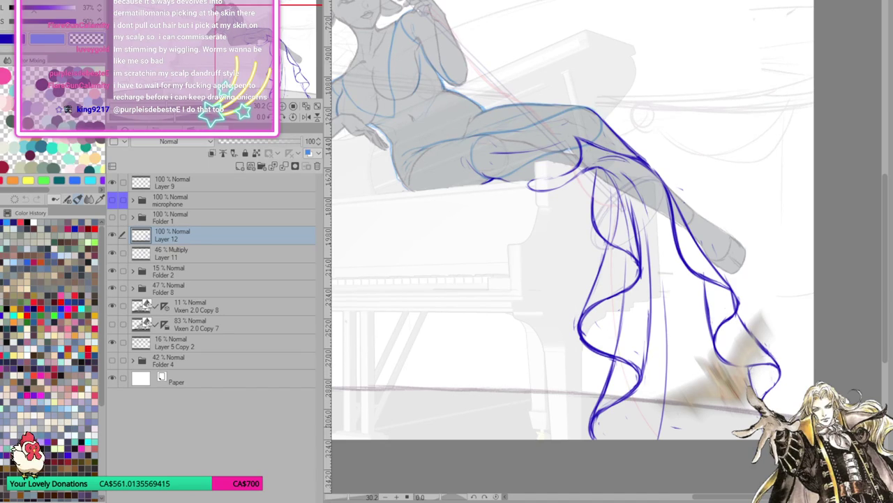
# Draw thin vertical fold lines down the drape, undoing the misplaced strokes.
pyautogui.moveTo(572, 280); pyautogui.dragTo(523, 205)
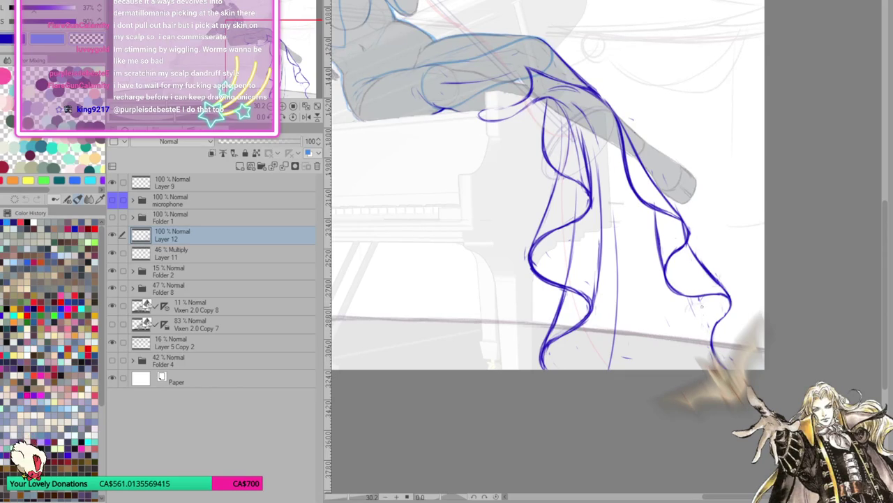
pyautogui.moveTo(727, 307); pyautogui.dragTo(708, 367)
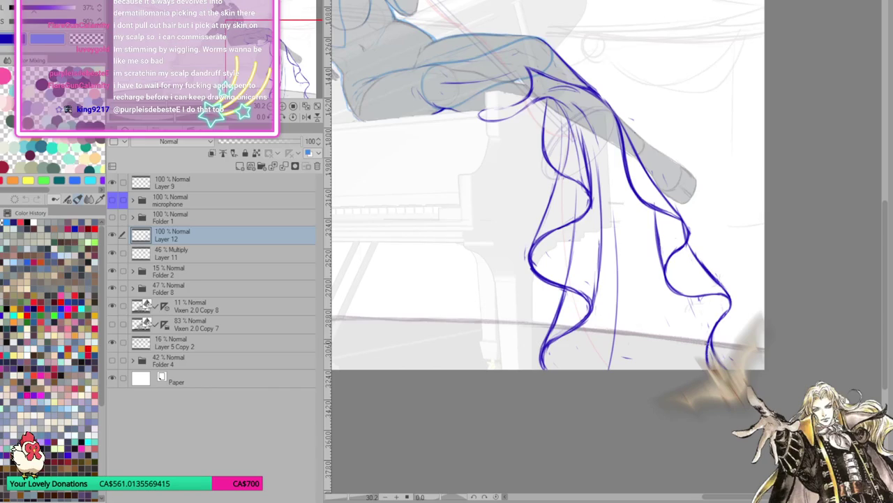
pyautogui.moveTo(721, 323)
pyautogui.mouseDown()
pyautogui.moveTo(716, 338)
pyautogui.moveTo(766, 402)
pyautogui.mouseUp()
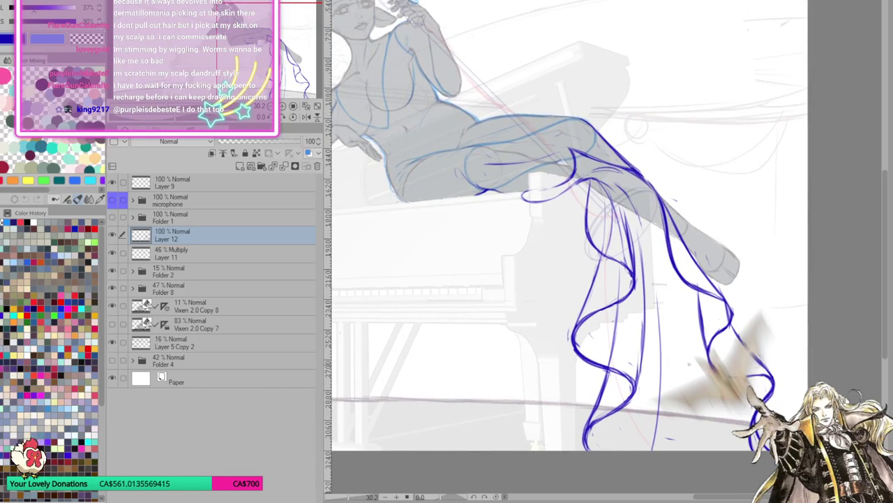
pyautogui.moveTo(684, 301); pyautogui.dragTo(684, 449)
pyautogui.hotkey('ctrl', 'z')
pyautogui.moveTo(674, 294); pyautogui.dragTo(678, 449)
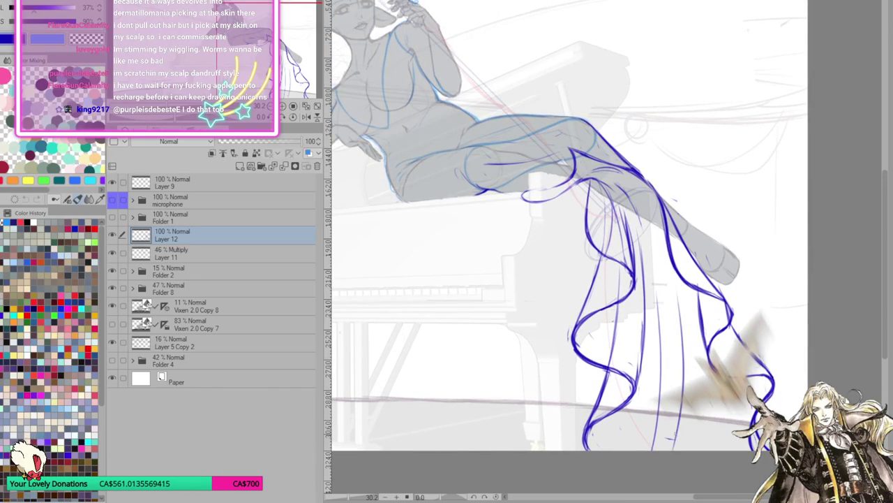
pyautogui.hotkey('ctrl', 'z')
pyautogui.moveTo(698, 370)
pyautogui.mouseDown()
pyautogui.moveTo(715, 362)
pyautogui.moveTo(758, 371)
pyautogui.mouseUp()
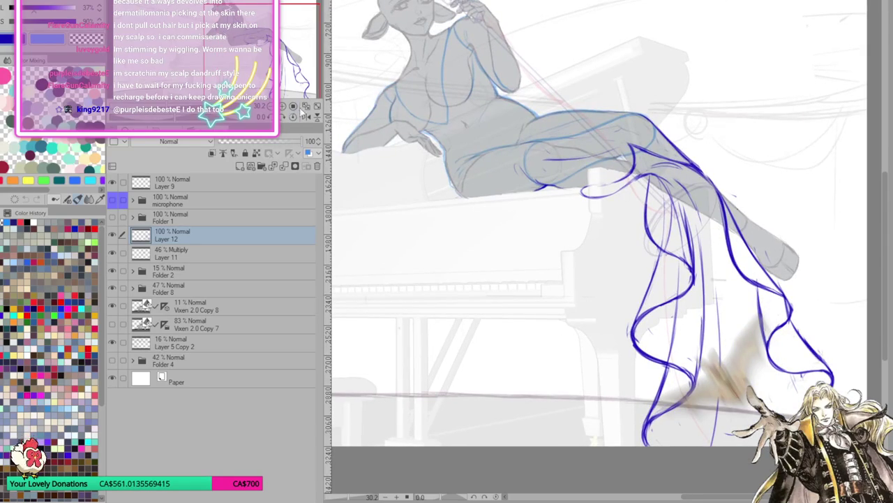
pyautogui.hotkey('ctrl', '0')
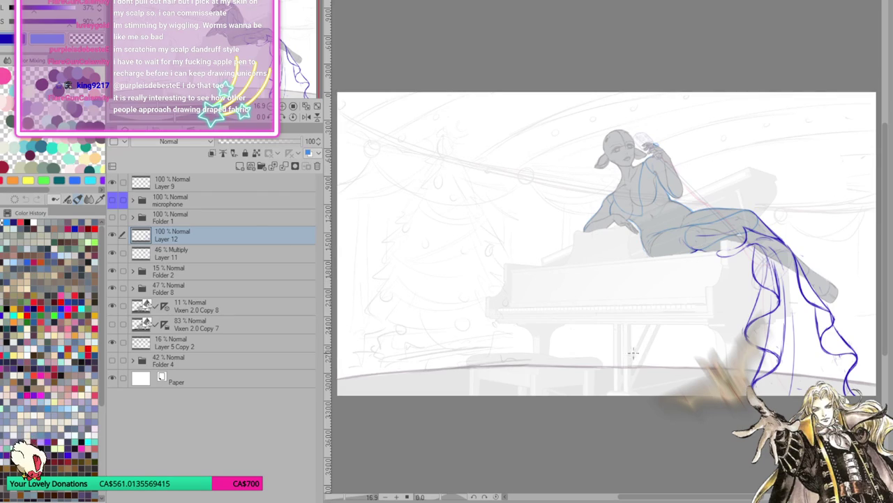
# Zoom in and add short dark strokes to the drape folds.
pyautogui.scroll(1, 634, 350)
pyautogui.scroll(1, 635, 350)
pyautogui.scroll(1, 635, 350)
pyautogui.scroll(1, 634, 349)
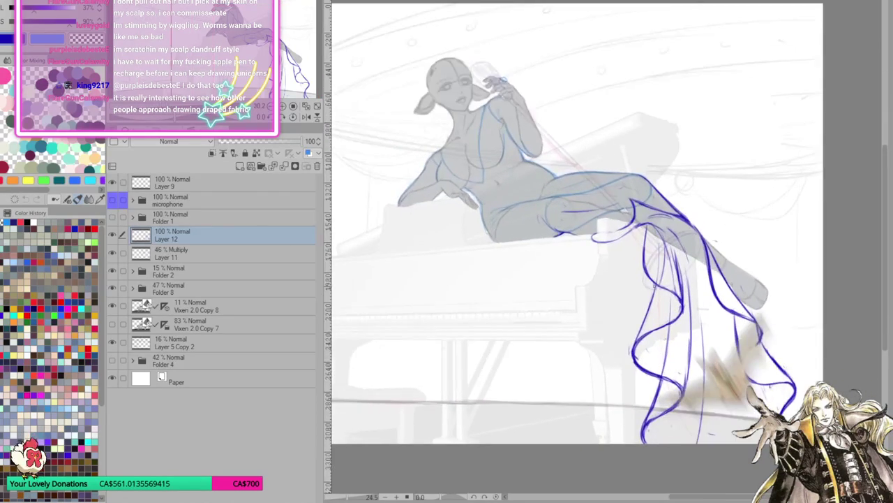
pyautogui.scroll(-2, 578, 224)
pyautogui.scroll(2, 577, 223)
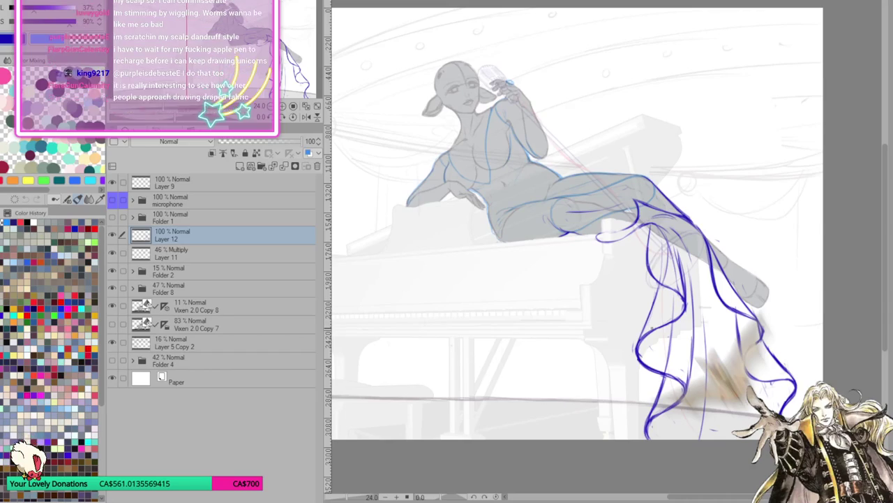
pyautogui.scroll(1, 772, 323)
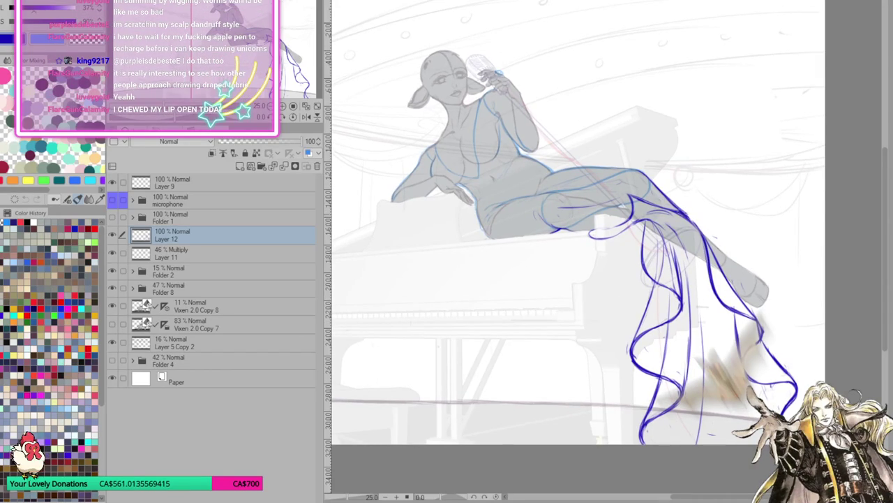
pyautogui.moveTo(691, 218)
pyautogui.mouseDown()
pyautogui.moveTo(692, 282)
pyautogui.moveTo(748, 296)
pyautogui.moveTo(727, 331)
pyautogui.mouseUp()
pyautogui.moveTo(752, 300)
pyautogui.mouseDown()
pyautogui.moveTo(746, 310)
pyautogui.moveTo(749, 299)
pyautogui.mouseUp()
pyautogui.moveTo(697, 280)
pyautogui.mouseDown()
pyautogui.moveTo(751, 310)
pyautogui.moveTo(733, 364)
pyautogui.mouseUp()
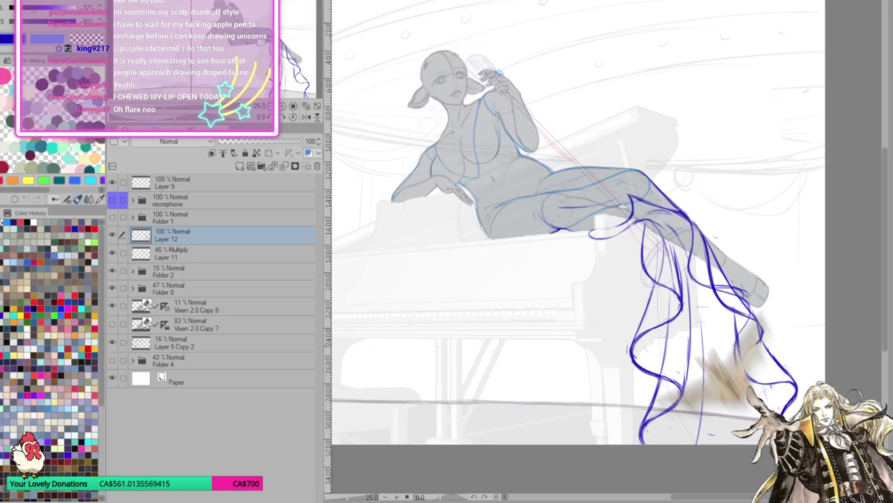
# Touch up the lower drape and its right fold with small strokes.
pyautogui.moveTo(744, 328); pyautogui.dragTo(736, 357)
pyautogui.moveTo(750, 307)
pyautogui.mouseDown()
pyautogui.moveTo(733, 356)
pyautogui.moveTo(755, 385)
pyautogui.mouseUp()
pyautogui.moveTo(740, 336); pyautogui.dragTo(739, 360)
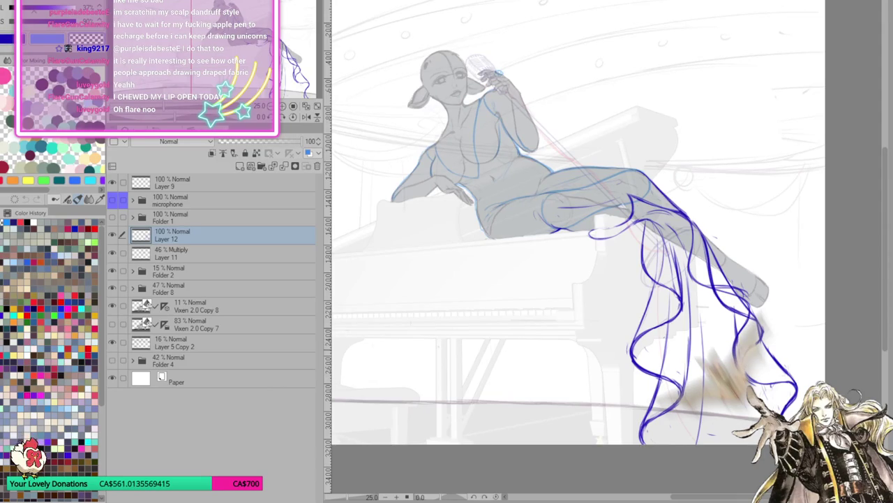
pyautogui.moveTo(762, 332)
pyautogui.mouseDown()
pyautogui.moveTo(737, 362)
pyautogui.moveTo(757, 369)
pyautogui.moveTo(765, 395)
pyautogui.moveTo(740, 409)
pyautogui.moveTo(732, 430)
pyautogui.moveTo(758, 444)
pyautogui.mouseUp()
pyautogui.moveTo(734, 401); pyautogui.dragTo(736, 426)
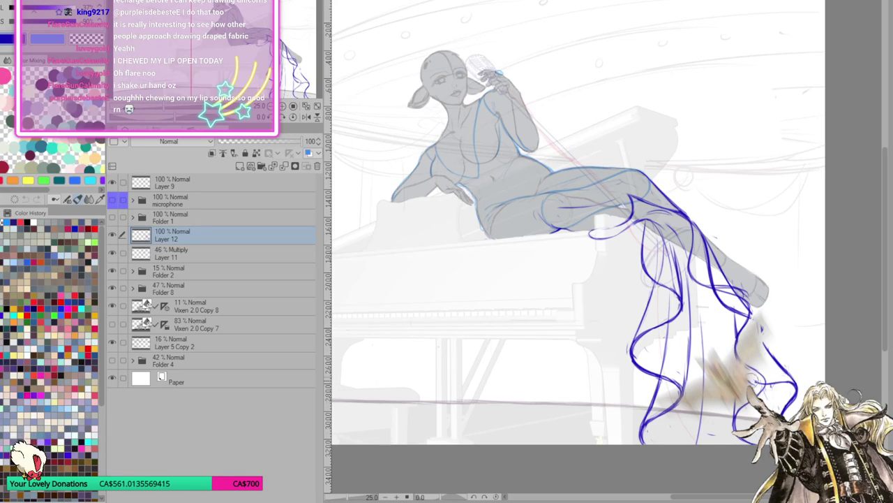
# Erase the right-edge outer drape lines, then redraw and darken the curved fold lines.
pyautogui.moveTo(759, 377); pyautogui.dragTo(776, 384)
pyautogui.moveTo(762, 348)
pyautogui.mouseDown()
pyautogui.moveTo(790, 391)
pyautogui.moveTo(783, 417)
pyautogui.mouseUp()
pyautogui.moveTo(755, 381); pyautogui.dragTo(767, 397)
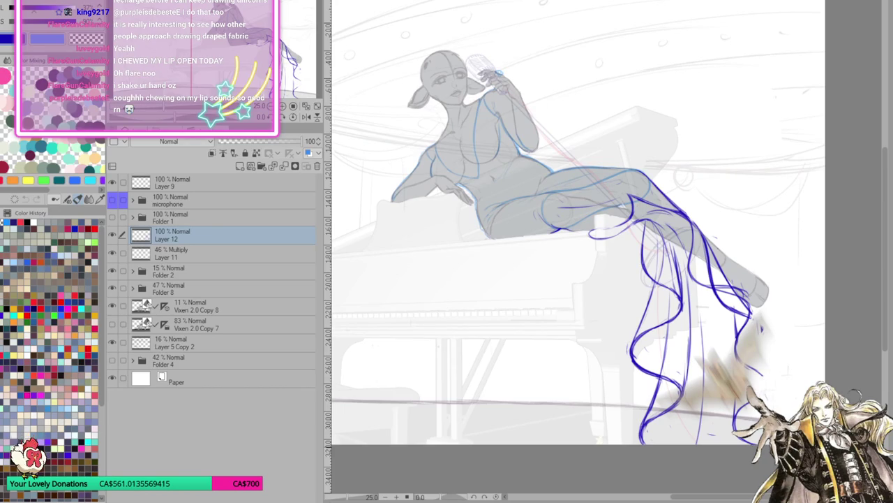
pyautogui.moveTo(748, 358)
pyautogui.mouseDown()
pyautogui.moveTo(765, 366)
pyautogui.moveTo(770, 384)
pyautogui.mouseUp()
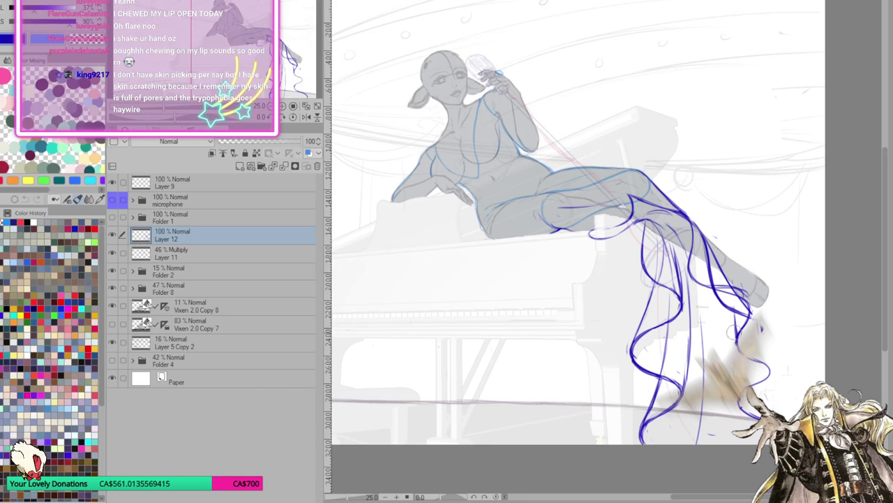
pyautogui.moveTo(740, 285); pyautogui.dragTo(735, 285)
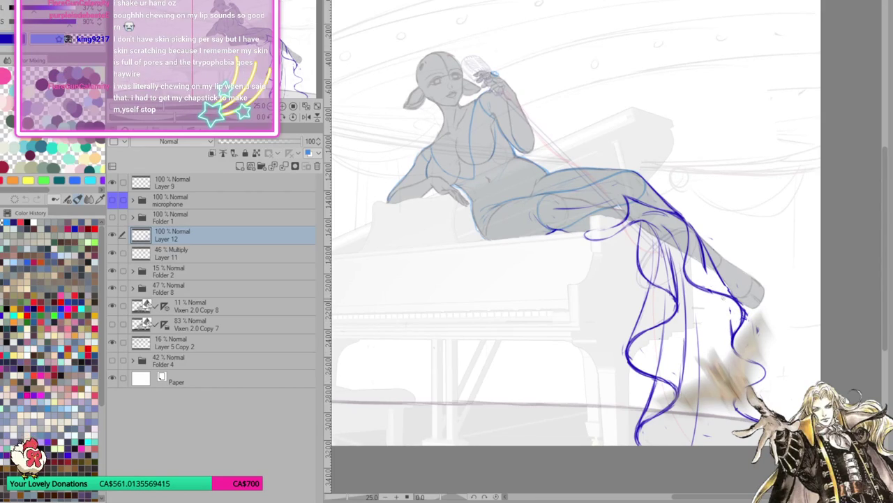
pyautogui.moveTo(724, 303)
pyautogui.mouseDown()
pyautogui.moveTo(724, 341)
pyautogui.moveTo(740, 353)
pyautogui.moveTo(728, 351)
pyautogui.mouseUp()
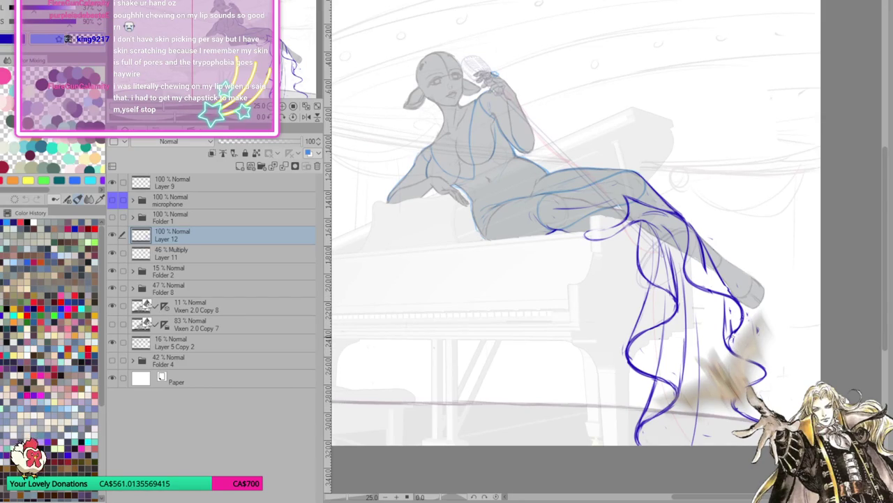
pyautogui.moveTo(745, 329)
pyautogui.mouseDown()
pyautogui.moveTo(763, 381)
pyautogui.moveTo(733, 416)
pyautogui.mouseUp()
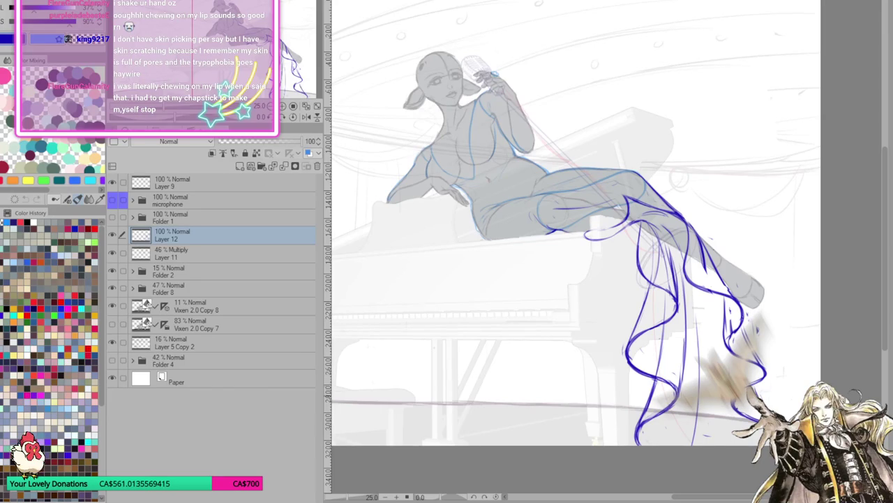
# On the mirrored canvas, erase and redraw the wavy line's lower end extending down-left.
pyautogui.press('h')
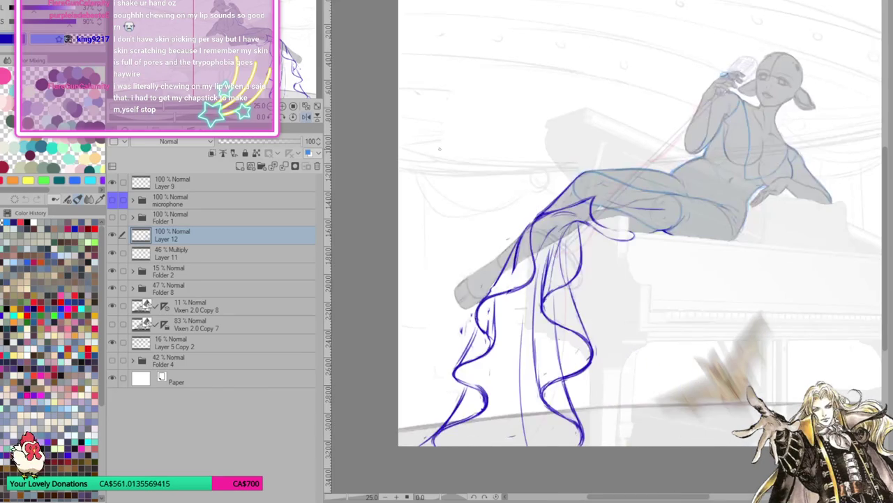
pyautogui.moveTo(433, 440)
pyautogui.mouseDown()
pyautogui.moveTo(447, 427)
pyautogui.moveTo(427, 448)
pyautogui.mouseUp()
pyautogui.moveTo(456, 421)
pyautogui.mouseDown()
pyautogui.moveTo(429, 445)
pyautogui.moveTo(432, 434)
pyautogui.mouseUp()
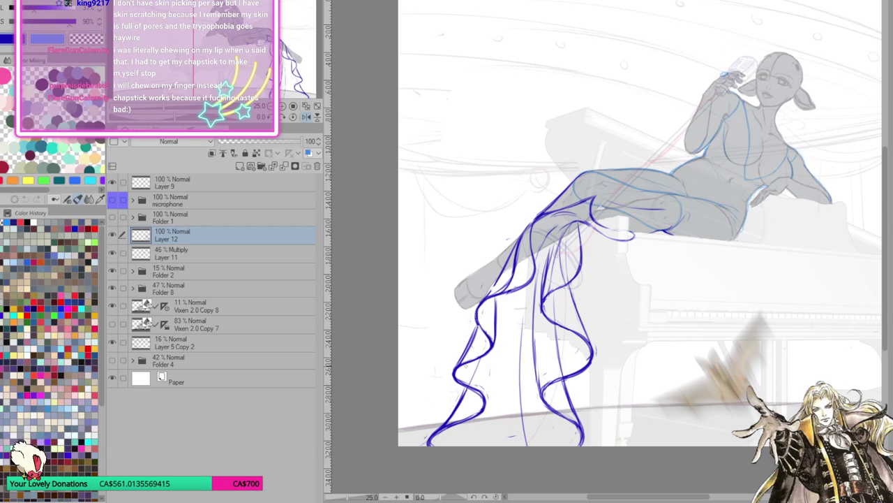
pyautogui.moveTo(452, 366)
pyautogui.mouseDown()
pyautogui.moveTo(458, 388)
pyautogui.moveTo(492, 406)
pyautogui.mouseUp()
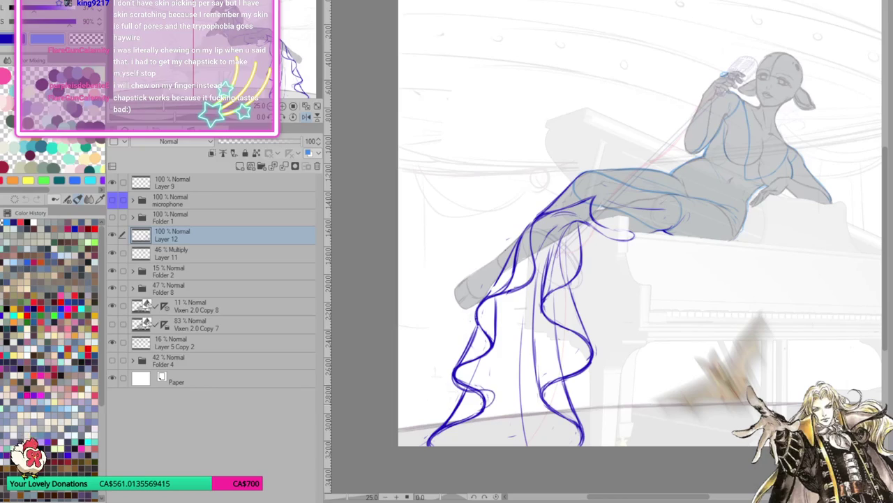
pyautogui.click(305, 116)
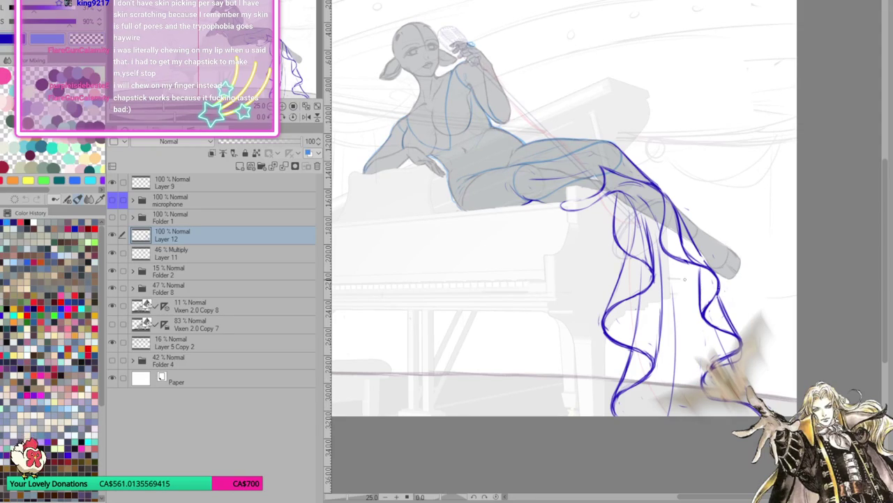
# Sketch thin lines beside the flowing dress lines, then mirror the canvas to check the pose.
pyautogui.moveTo(688, 275); pyautogui.dragTo(700, 352)
pyautogui.moveTo(695, 299)
pyautogui.mouseDown()
pyautogui.moveTo(702, 385)
pyautogui.moveTo(697, 309)
pyautogui.mouseUp()
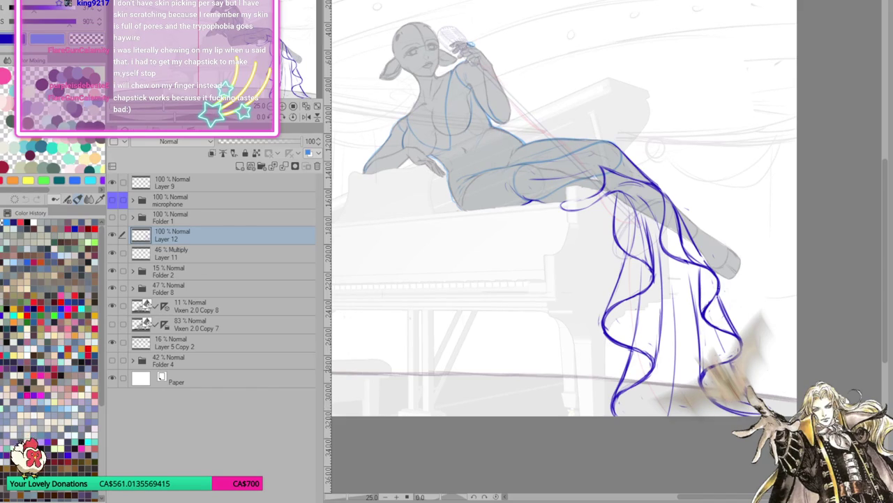
pyautogui.moveTo(558, 245); pyautogui.dragTo(460, 196)
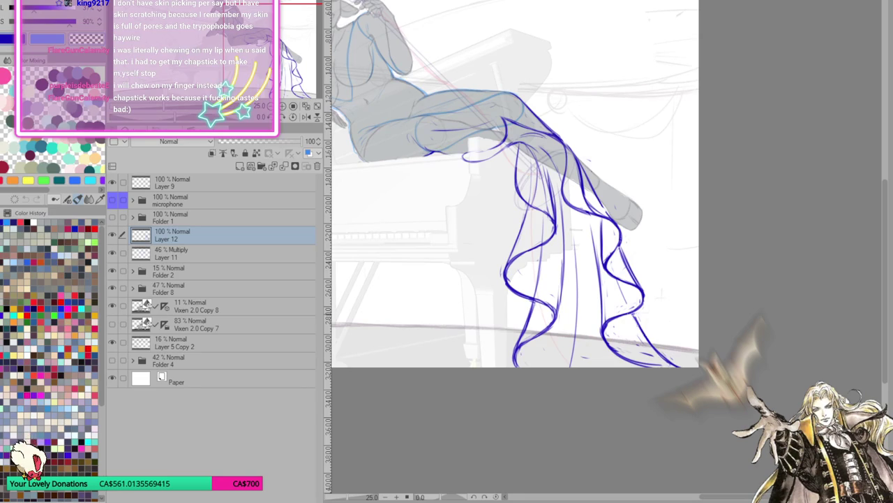
pyautogui.moveTo(489, 209); pyautogui.dragTo(559, 272)
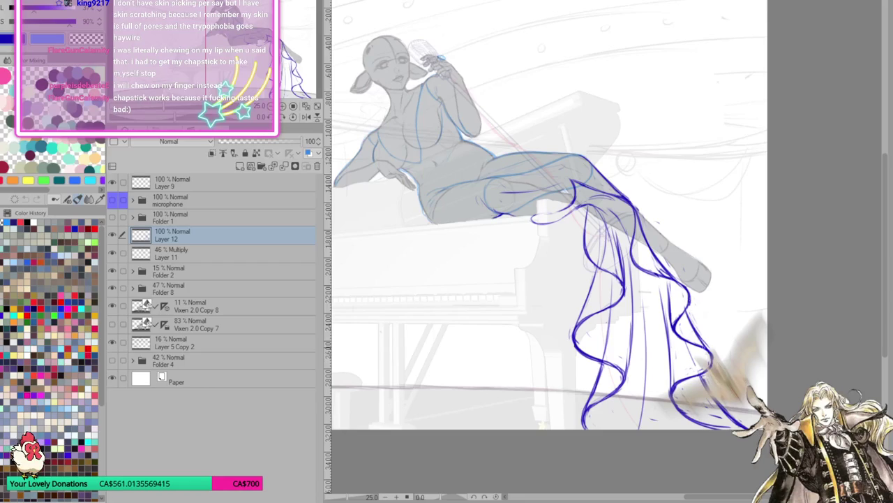
pyautogui.click(305, 116)
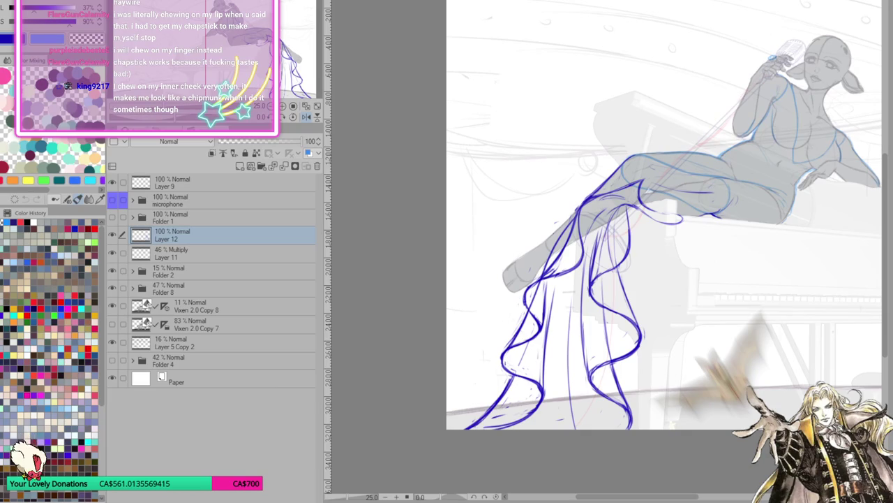
pyautogui.hscroll(2, 629, 209)
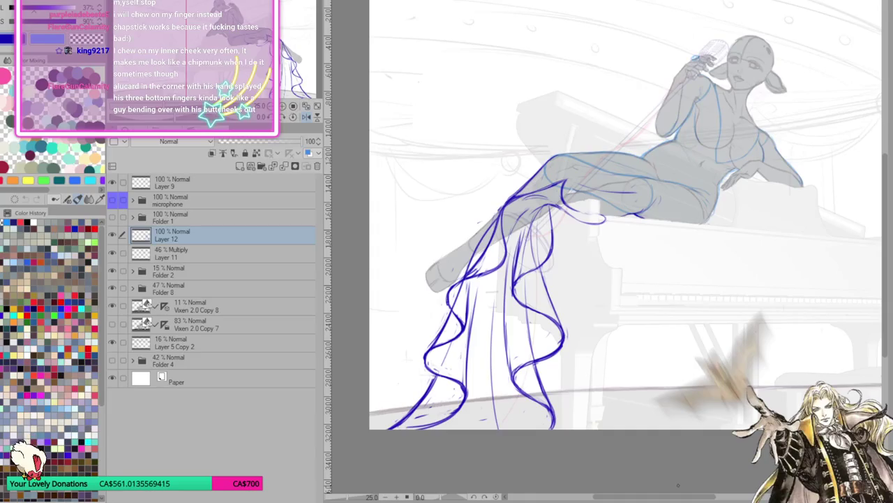
# Add short lines where the drape meets the leg, then erase and darken the leg line.
pyautogui.hscroll(-1, 629, 217)
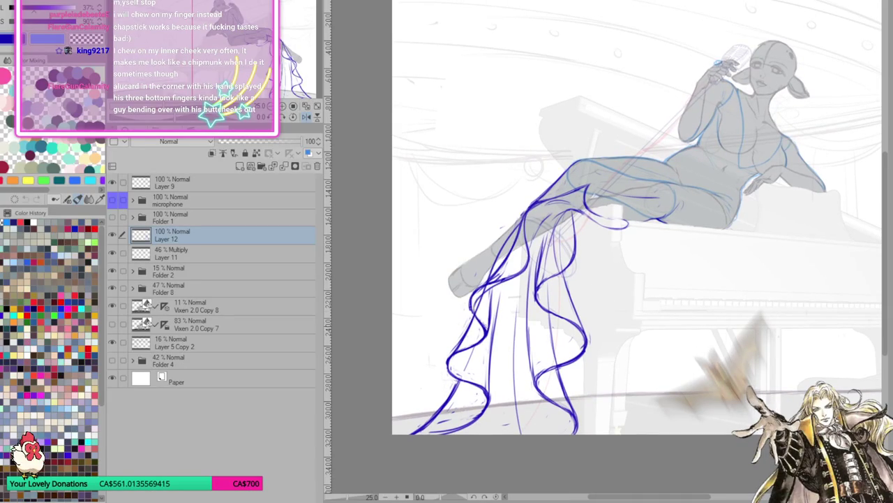
pyautogui.moveTo(482, 293)
pyautogui.mouseDown()
pyautogui.moveTo(504, 264)
pyautogui.moveTo(510, 278)
pyautogui.moveTo(492, 286)
pyautogui.mouseUp()
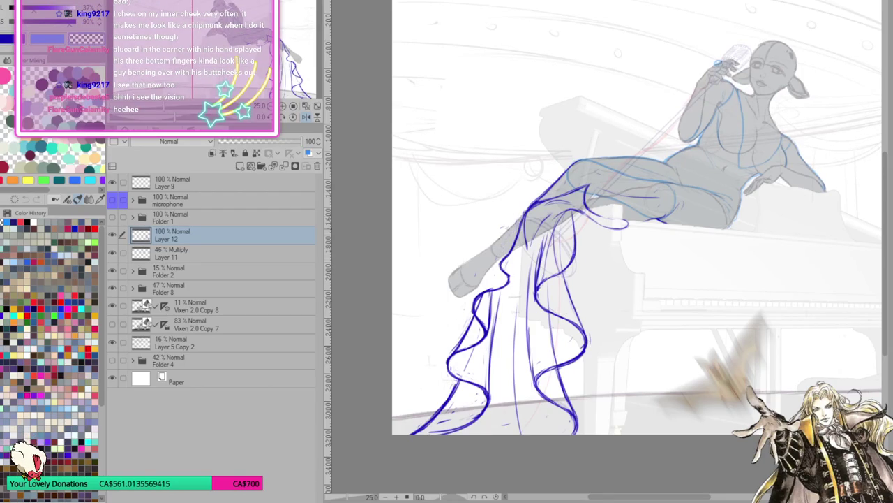
pyautogui.press('h')
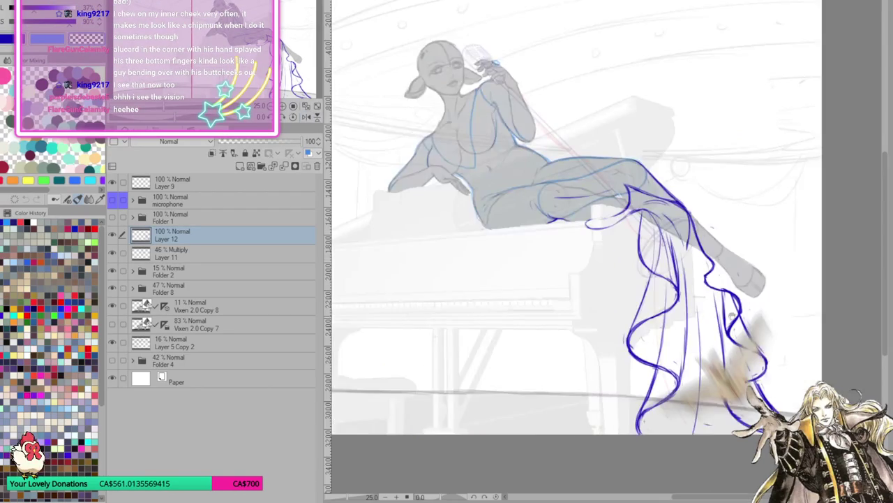
pyautogui.moveTo(747, 331); pyautogui.dragTo(723, 352)
pyautogui.moveTo(622, 230)
pyautogui.mouseDown()
pyautogui.moveTo(620, 254)
pyautogui.moveTo(637, 272)
pyautogui.mouseUp()
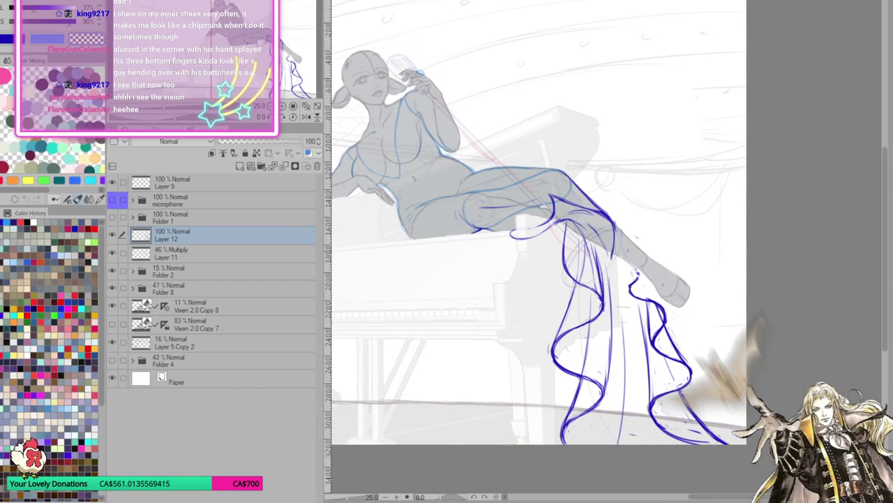
pyautogui.moveTo(615, 229)
pyautogui.mouseDown()
pyautogui.moveTo(617, 260)
pyautogui.moveTo(640, 287)
pyautogui.moveTo(638, 278)
pyautogui.mouseUp()
pyautogui.moveTo(613, 243)
pyautogui.mouseDown()
pyautogui.moveTo(618, 264)
pyautogui.moveTo(639, 275)
pyautogui.moveTo(627, 292)
pyautogui.moveTo(634, 296)
pyautogui.moveTo(641, 281)
pyautogui.moveTo(635, 300)
pyautogui.mouseUp()
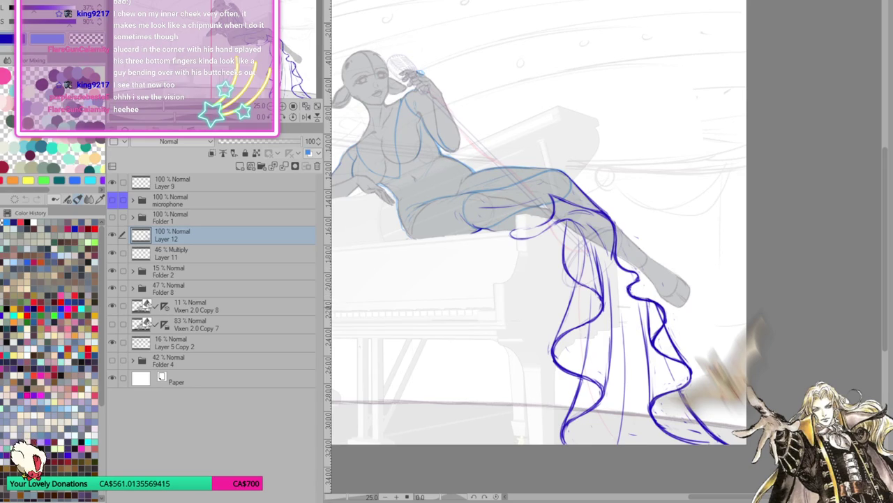
# Redraw the blue dress line across the shin, undoing the stray short strokes.
pyautogui.moveTo(647, 310); pyautogui.dragTo(645, 332)
pyautogui.hotkey('ctrl', 'z')
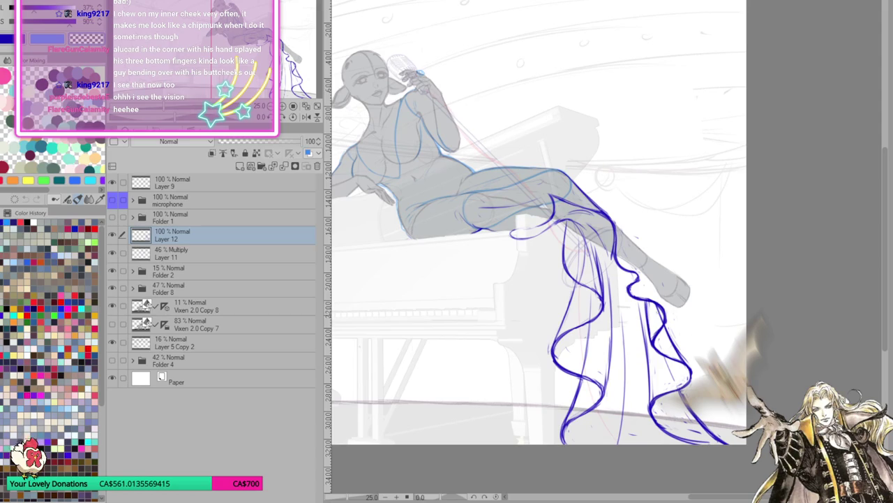
pyautogui.hotkey('ctrl', 'z')
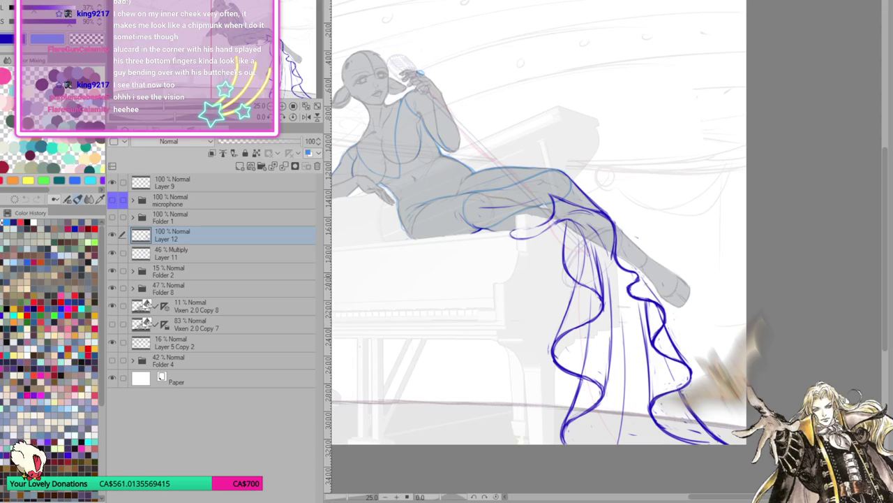
pyautogui.moveTo(640, 268); pyautogui.dragTo(663, 306)
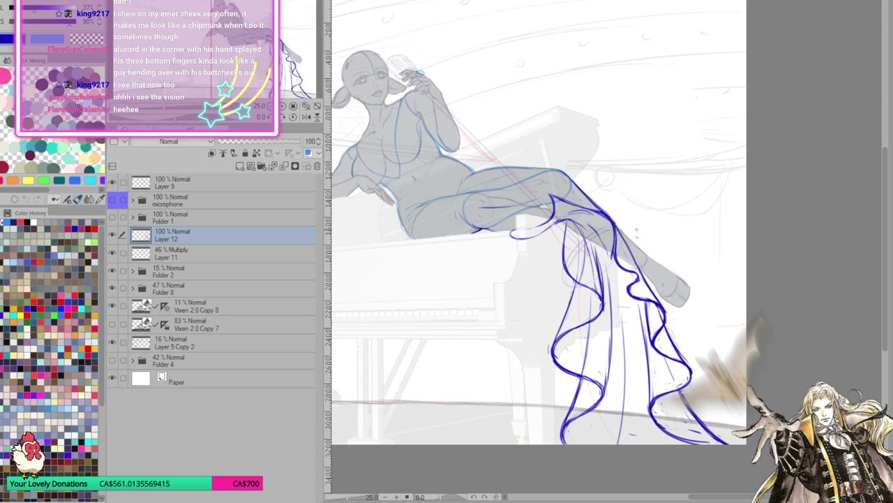
pyautogui.click(282, 106)
pyautogui.click(282, 107)
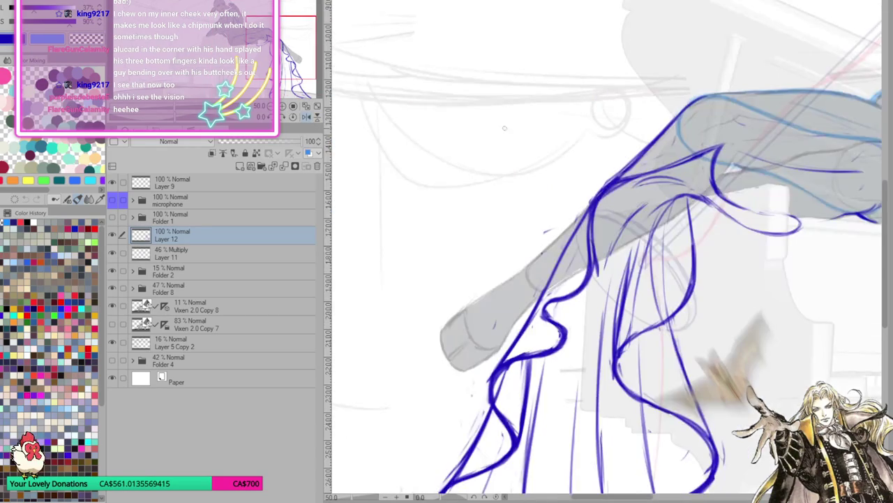
# Ink blue fold lines over the leg and reshape the small fabric loop near the knee.
pyautogui.moveTo(506, 316)
pyautogui.mouseDown()
pyautogui.moveTo(497, 293)
pyautogui.moveTo(509, 290)
pyautogui.moveTo(521, 264)
pyautogui.mouseUp()
pyautogui.moveTo(504, 296); pyautogui.dragTo(526, 255)
pyautogui.moveTo(531, 222)
pyautogui.mouseDown()
pyautogui.moveTo(492, 318)
pyautogui.moveTo(499, 330)
pyautogui.moveTo(572, 238)
pyautogui.moveTo(491, 301)
pyautogui.moveTo(507, 264)
pyautogui.mouseUp()
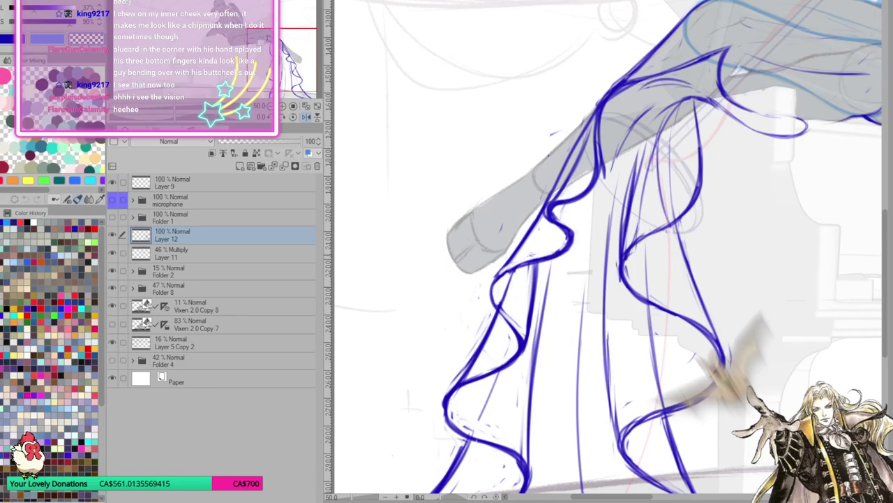
pyautogui.moveTo(497, 296)
pyautogui.mouseDown()
pyautogui.moveTo(520, 265)
pyautogui.moveTo(571, 238)
pyautogui.moveTo(580, 208)
pyautogui.moveTo(578, 230)
pyautogui.mouseUp()
pyautogui.moveTo(582, 195); pyautogui.dragTo(574, 241)
pyautogui.moveTo(548, 210)
pyautogui.mouseDown()
pyautogui.moveTo(569, 235)
pyautogui.moveTo(561, 221)
pyautogui.moveTo(550, 222)
pyautogui.moveTo(575, 233)
pyautogui.moveTo(552, 200)
pyautogui.moveTo(573, 147)
pyautogui.mouseUp()
# Redraw the leg line with darker strokes and extend a thin line along the upper-leg contour.
pyautogui.hotkey('ctrl', 'z')
pyautogui.moveTo(554, 201); pyautogui.dragTo(594, 117)
pyautogui.moveTo(581, 196)
pyautogui.mouseDown()
pyautogui.moveTo(605, 172)
pyautogui.moveTo(607, 119)
pyautogui.mouseUp()
pyautogui.hotkey('ctrl', 'z')
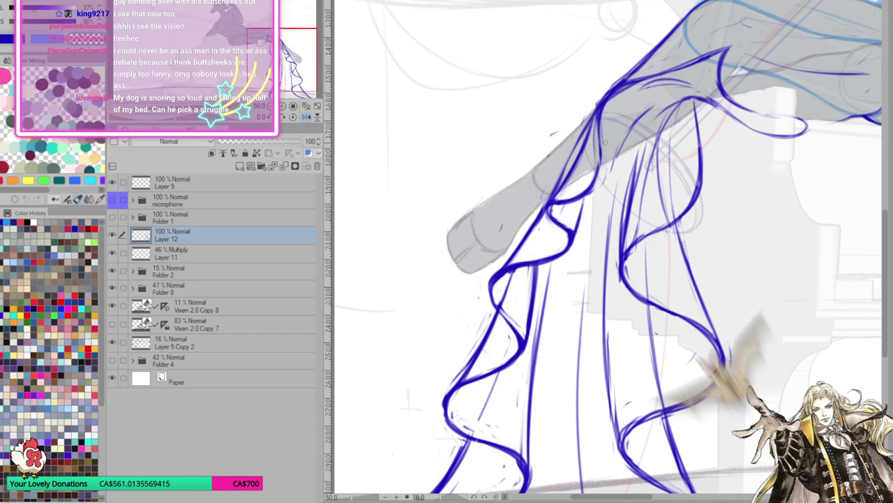
pyautogui.moveTo(579, 209); pyautogui.dragTo(489, 280)
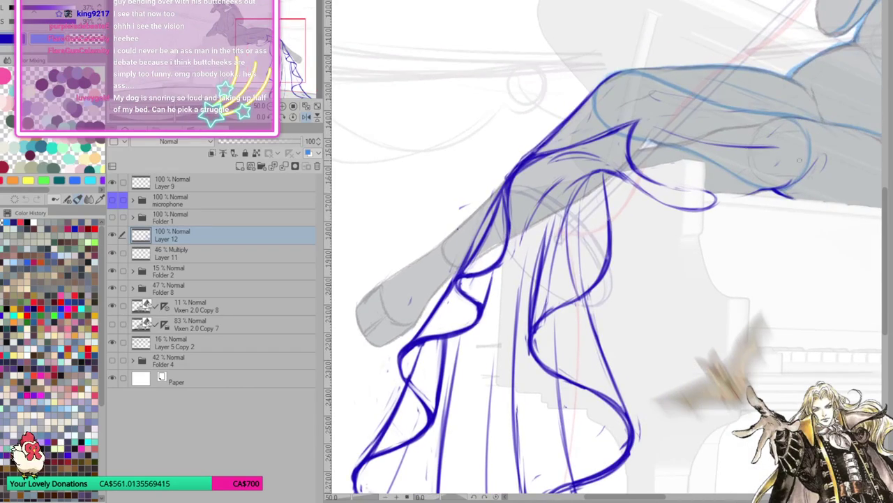
pyautogui.moveTo(532, 159); pyautogui.dragTo(655, 115)
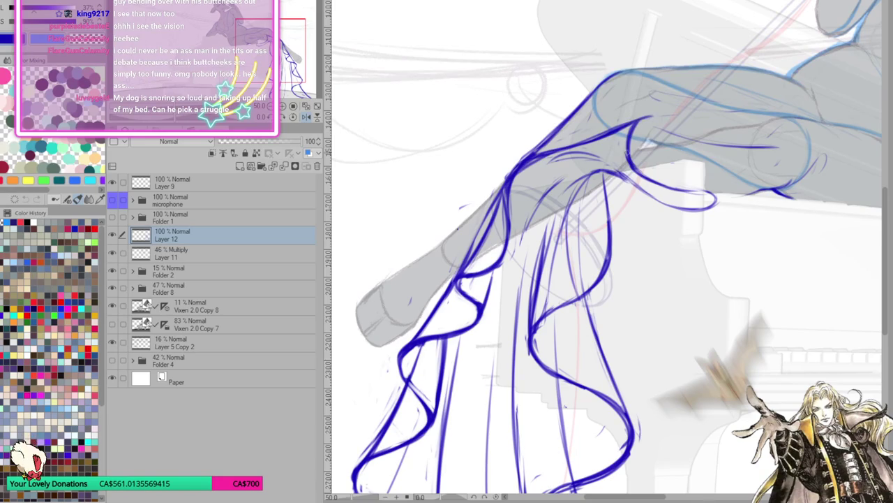
pyautogui.moveTo(692, 171); pyautogui.dragTo(657, 212)
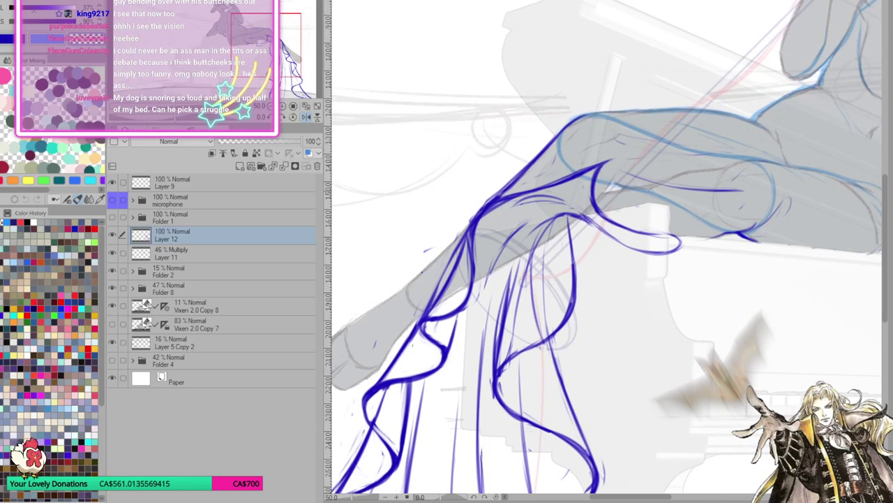
pyautogui.moveTo(753, 180); pyautogui.dragTo(697, 265)
pyautogui.moveTo(564, 183); pyautogui.dragTo(651, 94)
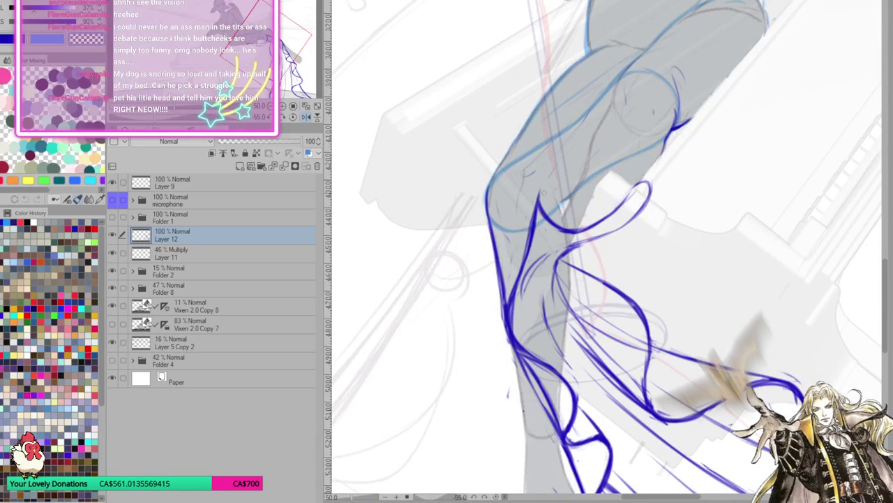
# Try short sketch strokes along the leg, undo them, and reset the canvas rotation upright.
pyautogui.moveTo(558, 194); pyautogui.dragTo(625, 190)
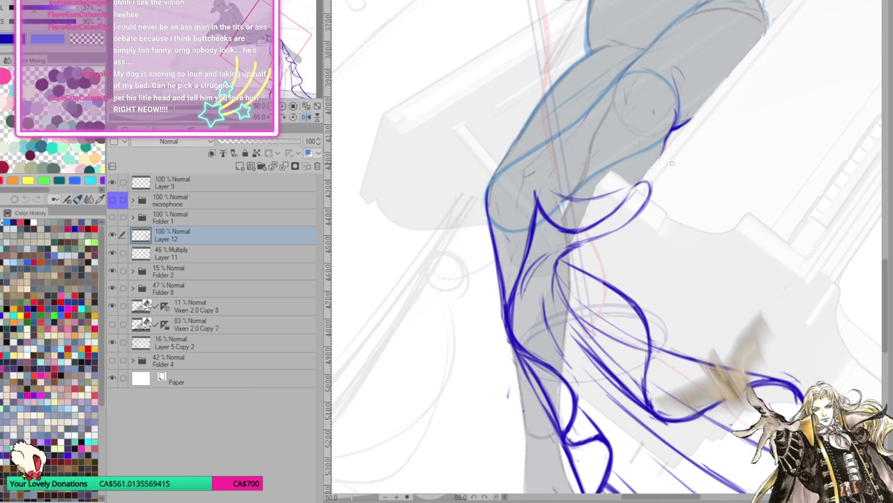
pyautogui.moveTo(590, 199)
pyautogui.mouseDown()
pyautogui.moveTo(632, 187)
pyautogui.moveTo(607, 191)
pyautogui.moveTo(562, 165)
pyautogui.moveTo(572, 180)
pyautogui.moveTo(563, 183)
pyautogui.mouseUp()
pyautogui.hotkey('ctrl', 'z')
pyautogui.hotkey('ctrl', 'z')
pyautogui.hotkey('ctrl', 'z')
pyautogui.hotkey('ctrl', 'z')
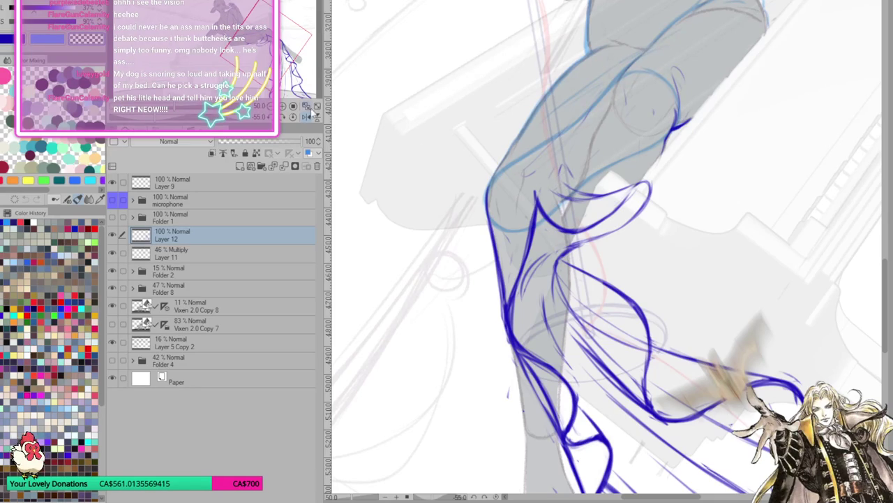
pyautogui.hotkey('ctrl', '@')
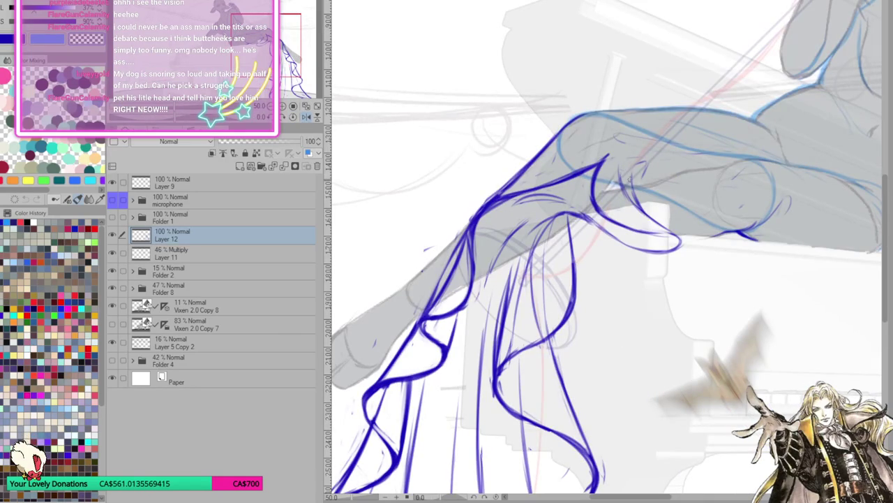
pyautogui.moveTo(631, 183); pyautogui.dragTo(644, 162)
pyautogui.hotkey('ctrl', 'z')
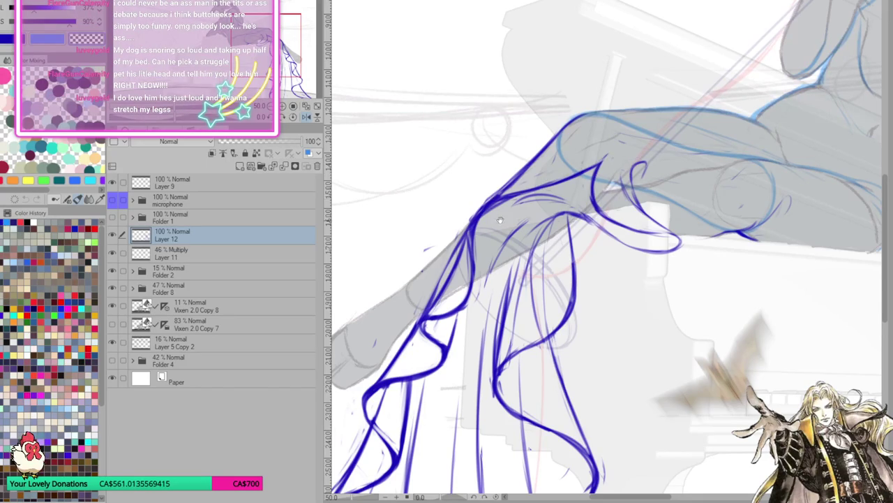
# Draw a blue fold line rising across the thigh, trimming its ends and darkening it.
pyautogui.moveTo(493, 222); pyautogui.dragTo(566, 187)
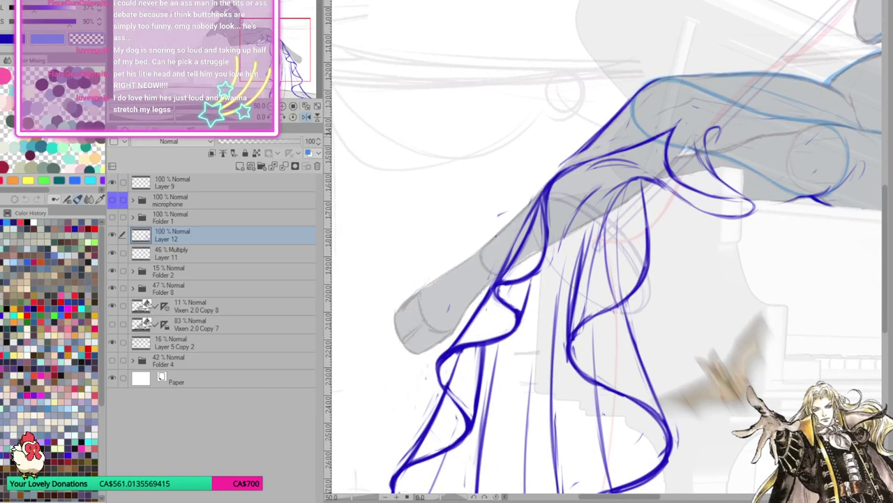
pyautogui.moveTo(531, 203); pyautogui.dragTo(635, 138)
pyautogui.moveTo(532, 191)
pyautogui.mouseDown()
pyautogui.moveTo(545, 171)
pyautogui.moveTo(579, 165)
pyautogui.moveTo(580, 154)
pyautogui.moveTo(653, 134)
pyautogui.mouseUp()
pyautogui.moveTo(566, 158)
pyautogui.mouseDown()
pyautogui.moveTo(671, 130)
pyautogui.moveTo(593, 158)
pyautogui.mouseUp()
pyautogui.moveTo(547, 190)
pyautogui.mouseDown()
pyautogui.moveTo(578, 163)
pyautogui.moveTo(621, 152)
pyautogui.mouseUp()
pyautogui.moveTo(551, 169)
pyautogui.mouseDown()
pyautogui.moveTo(541, 178)
pyautogui.moveTo(614, 130)
pyautogui.mouseUp()
pyautogui.moveTo(576, 155); pyautogui.dragTo(655, 137)
pyautogui.moveTo(684, 230)
pyautogui.mouseDown()
pyautogui.moveTo(692, 247)
pyautogui.moveTo(670, 223)
pyautogui.mouseUp()
pyautogui.click(198, 256)
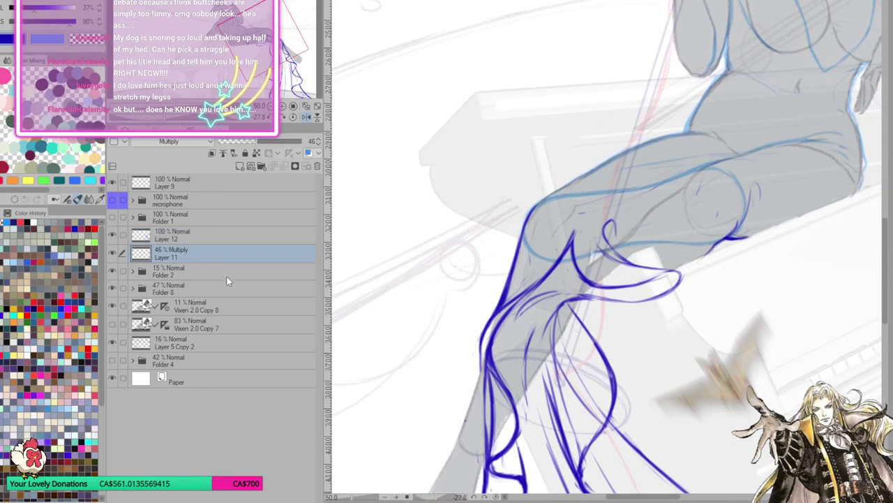
# Duplicate Layer 11, hide the original, and refill the copy's outlines dark blue at 100% opacity.
pyautogui.hotkey('ctrl', 'j')
pyautogui.click(117, 271)
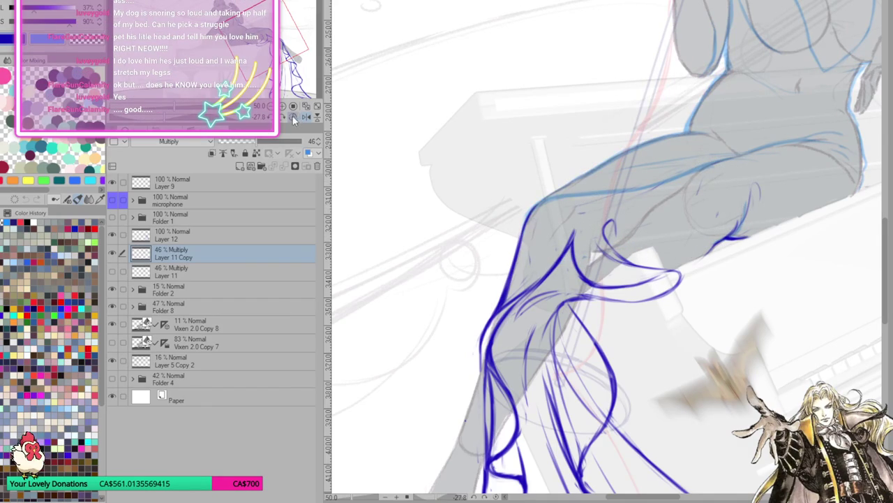
pyautogui.press('-')
pyautogui.press('-')
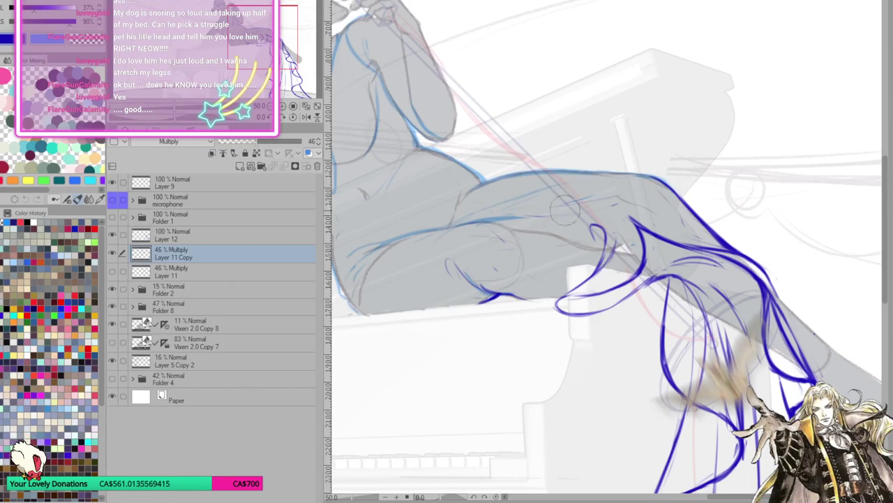
pyautogui.press('-')
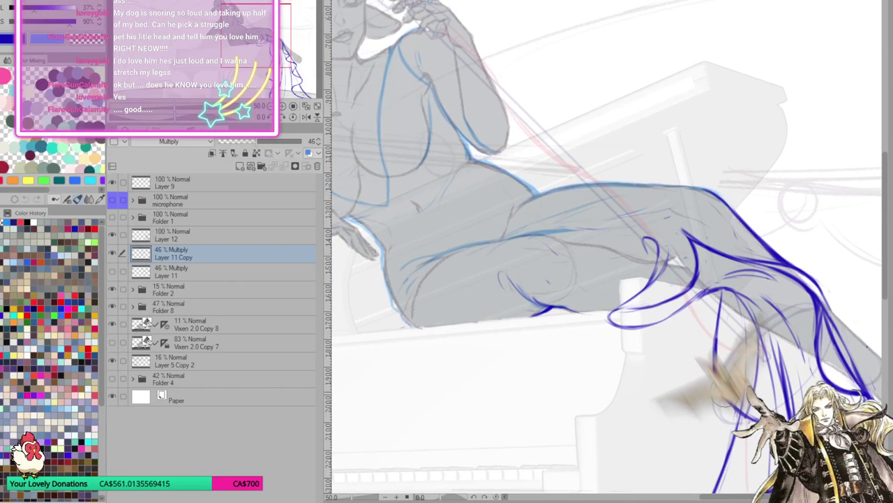
pyautogui.moveTo(272, 141); pyautogui.dragTo(318, 141)
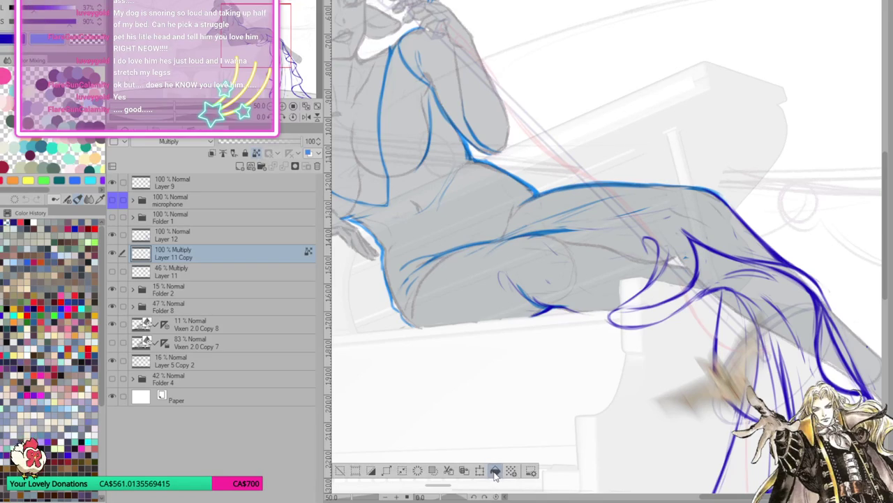
pyautogui.click(495, 470)
pyautogui.press('-')
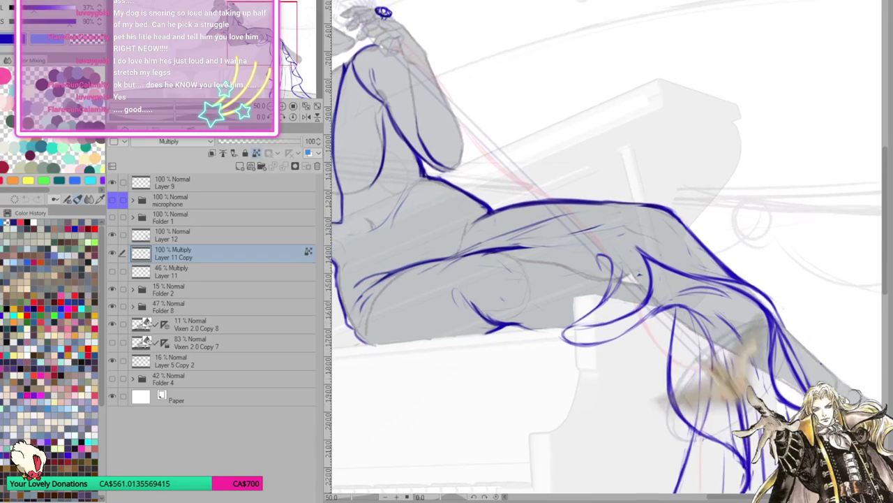
pyautogui.moveTo(535, 248)
pyautogui.mouseDown()
pyautogui.moveTo(481, 248)
pyautogui.moveTo(536, 247)
pyautogui.mouseUp()
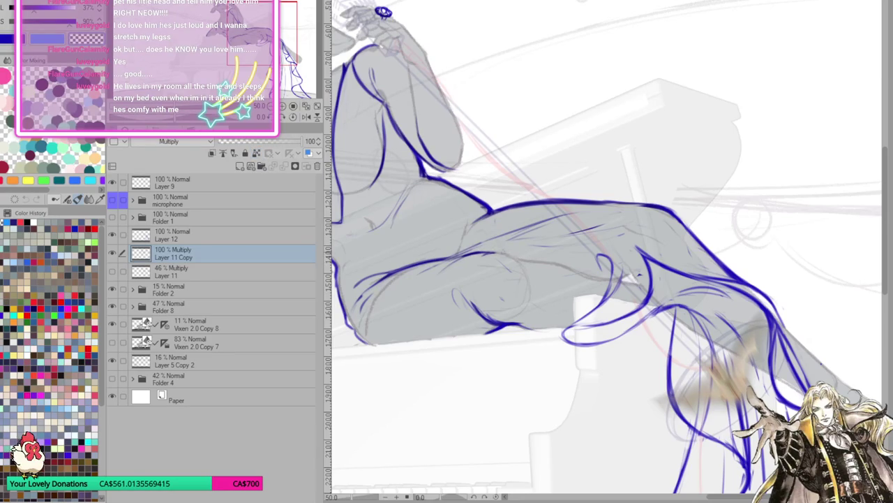
pyautogui.click(223, 237)
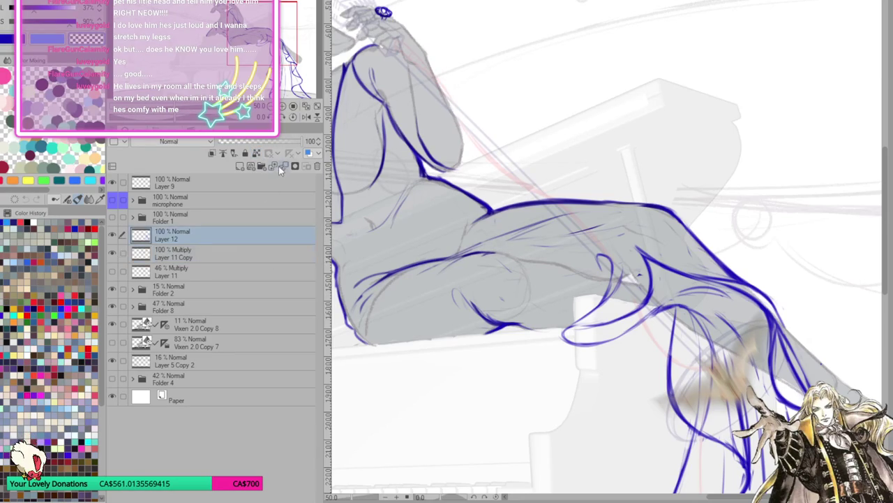
# Merge Layer 12 into Layer 11 Copy, sketch two light thigh lines, and fit the drawing to the window.
pyautogui.click(285, 167)
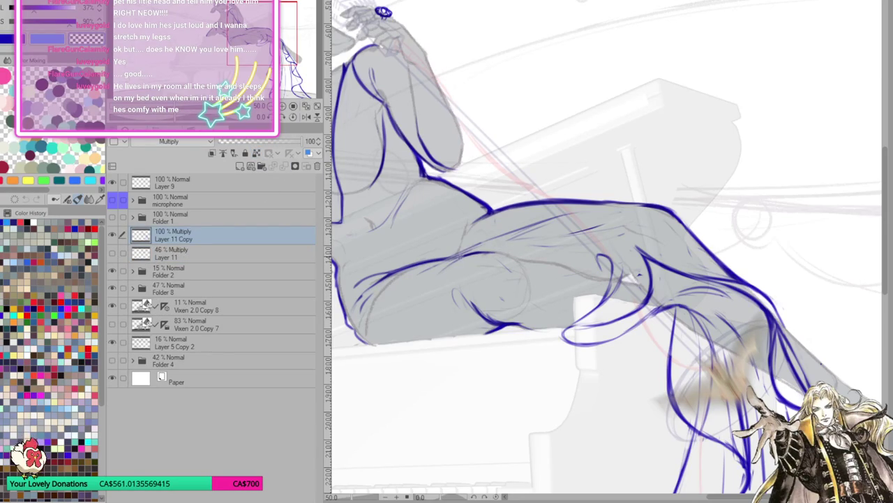
pyautogui.moveTo(450, 258); pyautogui.dragTo(523, 252)
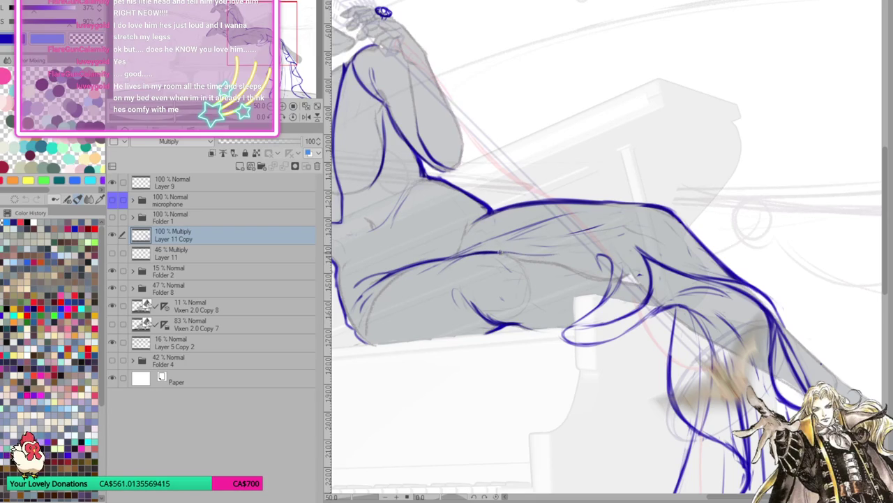
pyautogui.moveTo(496, 253); pyautogui.dragTo(600, 242)
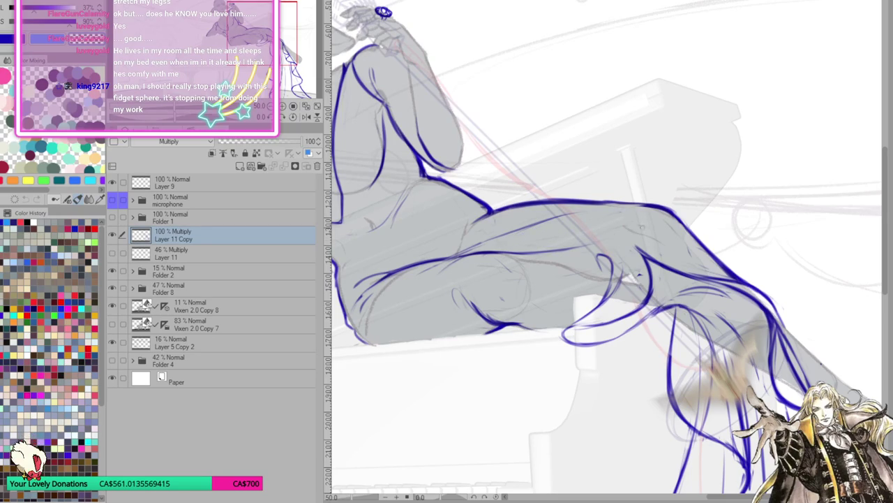
pyautogui.moveTo(754, 363)
pyautogui.mouseDown()
pyautogui.moveTo(766, 371)
pyautogui.moveTo(632, 269)
pyautogui.mouseUp()
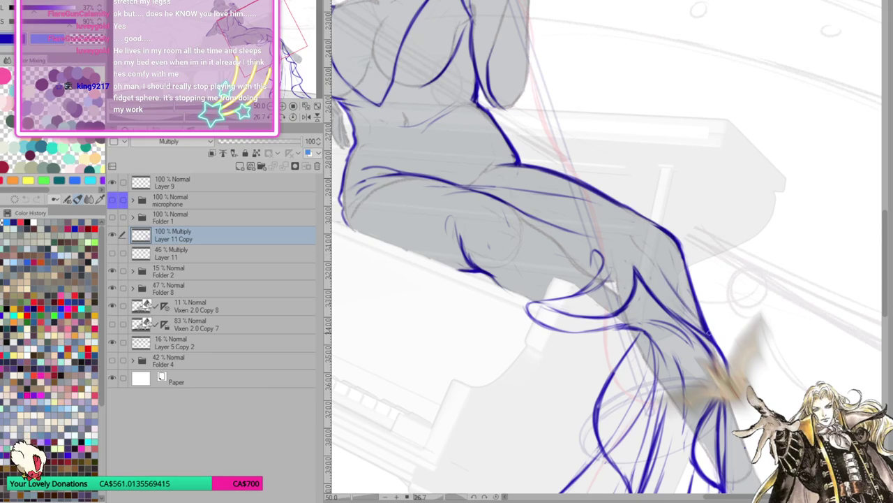
pyautogui.click(297, 120)
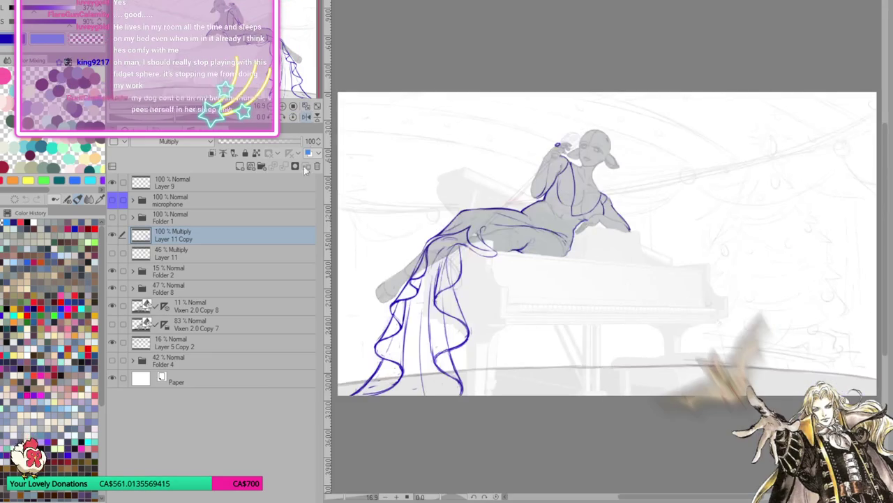
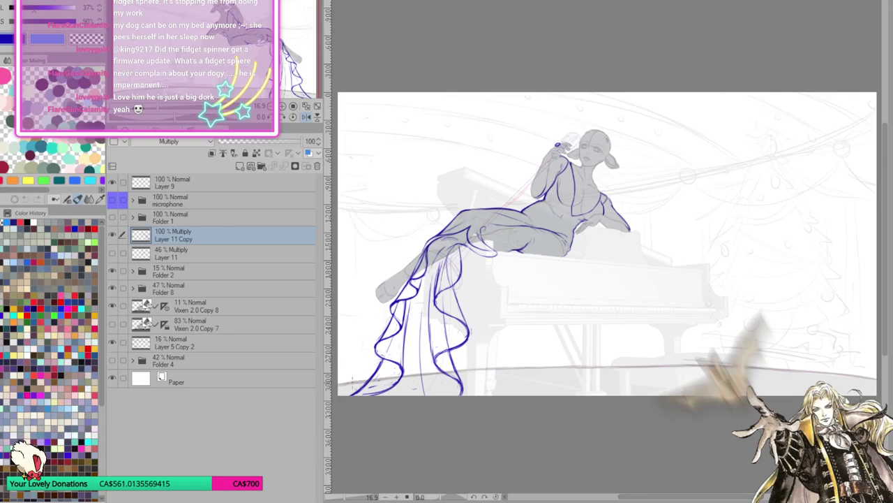
# Add and then delete a vertical guide, keeping the Guide layer, and select Layer 9.
pyautogui.moveTo(328, 389); pyautogui.dragTo(359, 381)
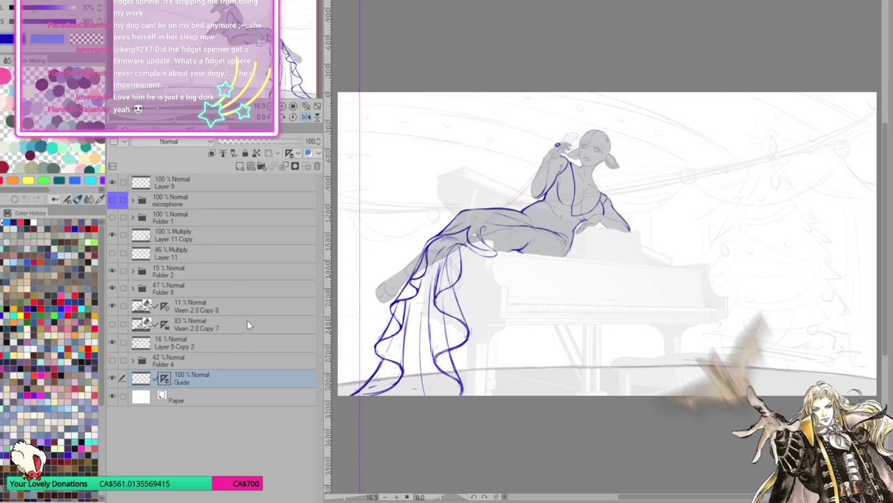
pyautogui.press('Delete')
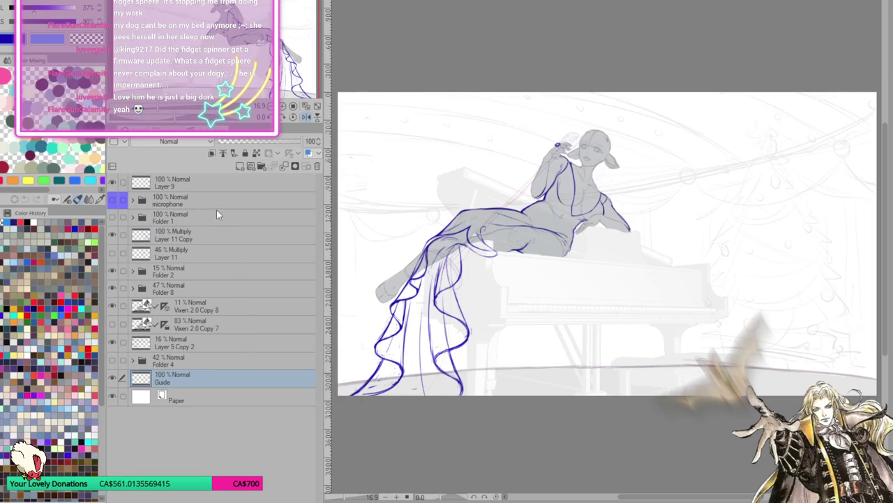
pyautogui.click(228, 185)
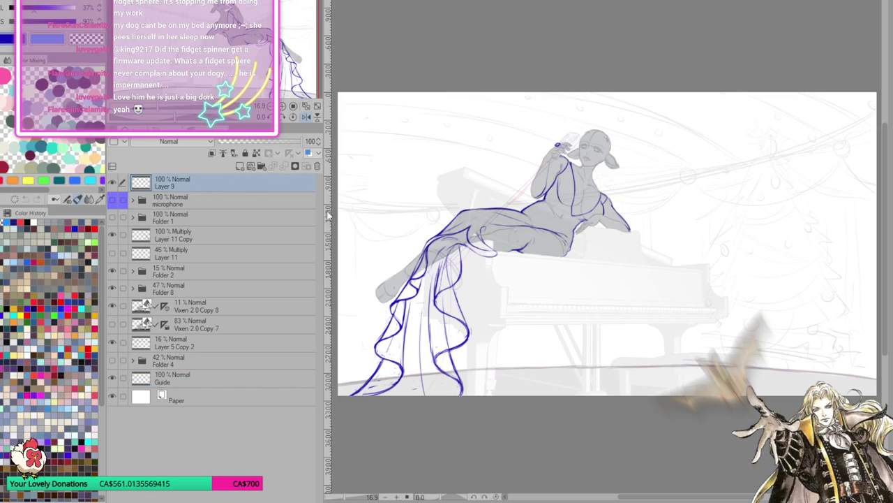
# Mirror the canvas view horizontally and pan around to check the reclining pose.
pyautogui.click(306, 116)
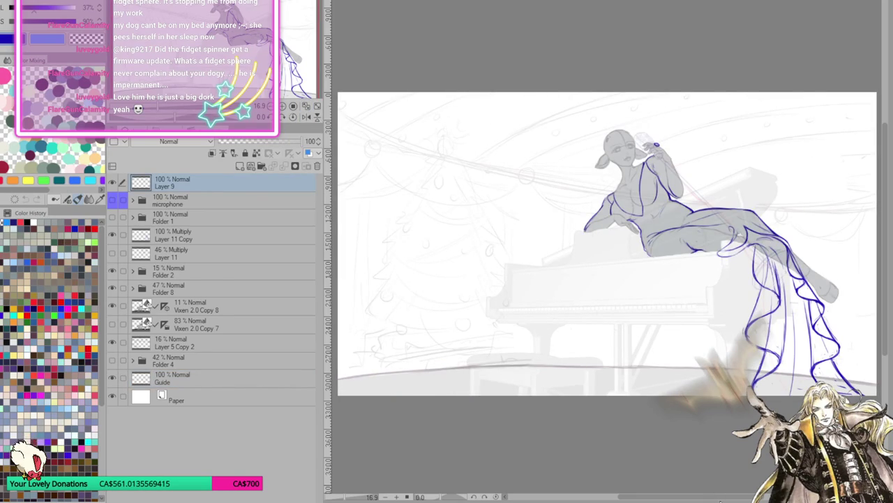
pyautogui.moveTo(726, 497); pyautogui.dragTo(768, 497)
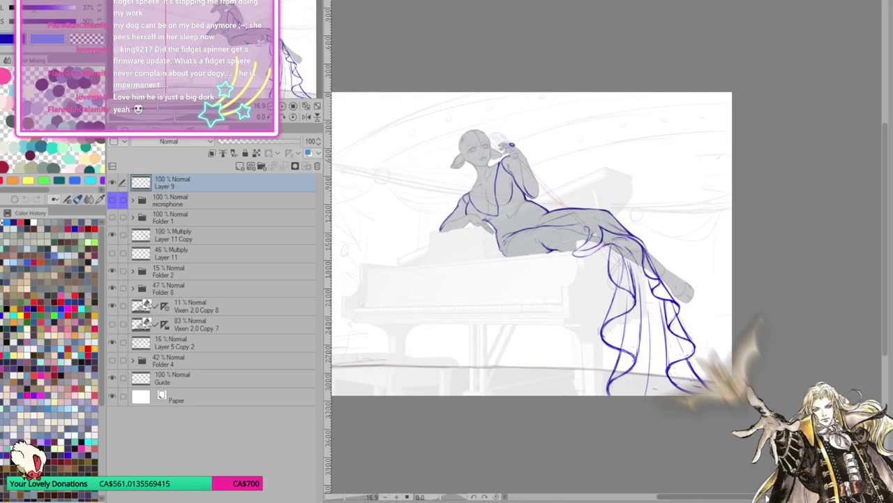
pyautogui.moveTo(768, 497); pyautogui.dragTo(772, 497)
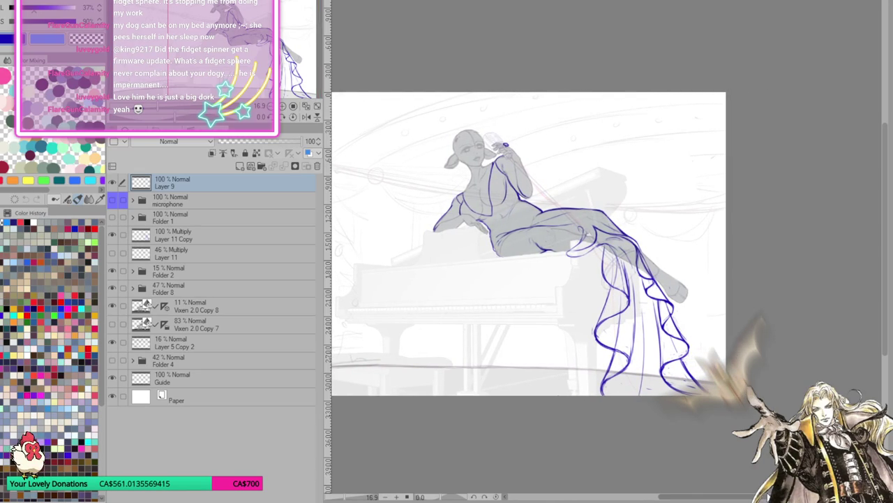
pyautogui.scroll(3, 579, 238)
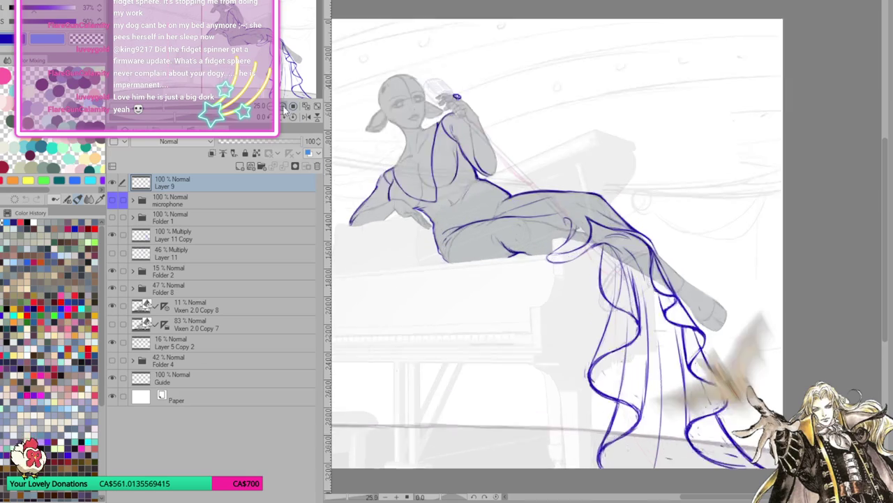
# On Layer 11 Copy, sketch the drapery's looping curl and folds, then mirror the view.
pyautogui.moveTo(885, 282); pyautogui.dragTo(885, 294)
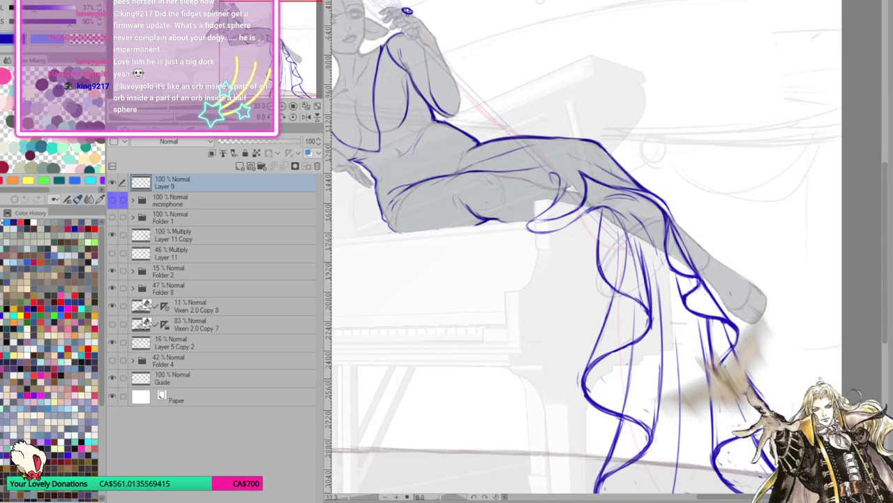
pyautogui.click(204, 237)
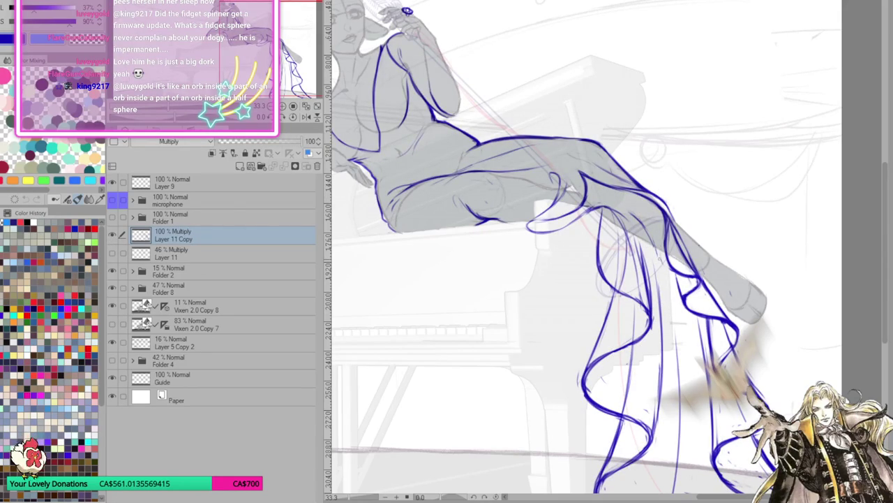
pyautogui.moveTo(602, 210); pyautogui.dragTo(574, 243)
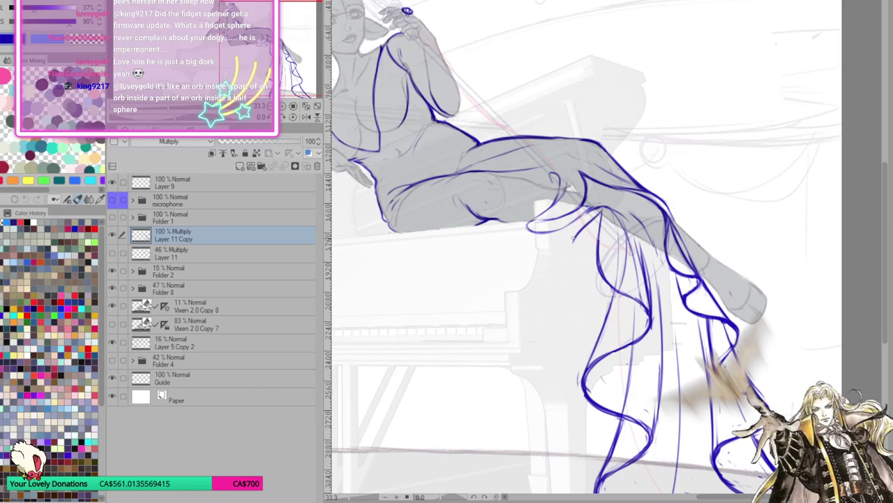
pyautogui.moveTo(601, 206)
pyautogui.mouseDown()
pyautogui.moveTo(571, 235)
pyautogui.moveTo(578, 251)
pyautogui.moveTo(614, 254)
pyautogui.moveTo(620, 277)
pyautogui.moveTo(588, 299)
pyautogui.moveTo(604, 312)
pyautogui.moveTo(640, 317)
pyautogui.moveTo(644, 342)
pyautogui.mouseUp()
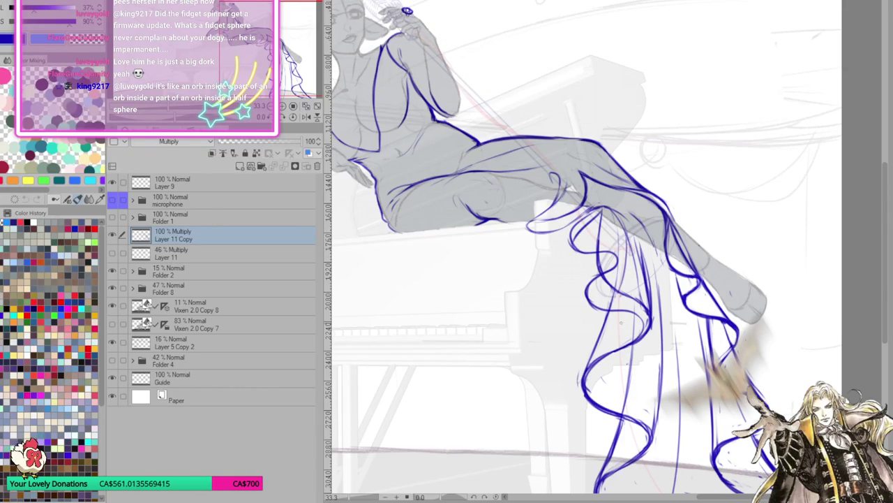
pyautogui.moveTo(617, 249); pyautogui.dragTo(600, 269)
pyautogui.moveTo(578, 231)
pyautogui.mouseDown()
pyautogui.moveTo(619, 271)
pyautogui.moveTo(584, 297)
pyautogui.moveTo(640, 316)
pyautogui.moveTo(632, 341)
pyautogui.moveTo(614, 353)
pyautogui.mouseUp()
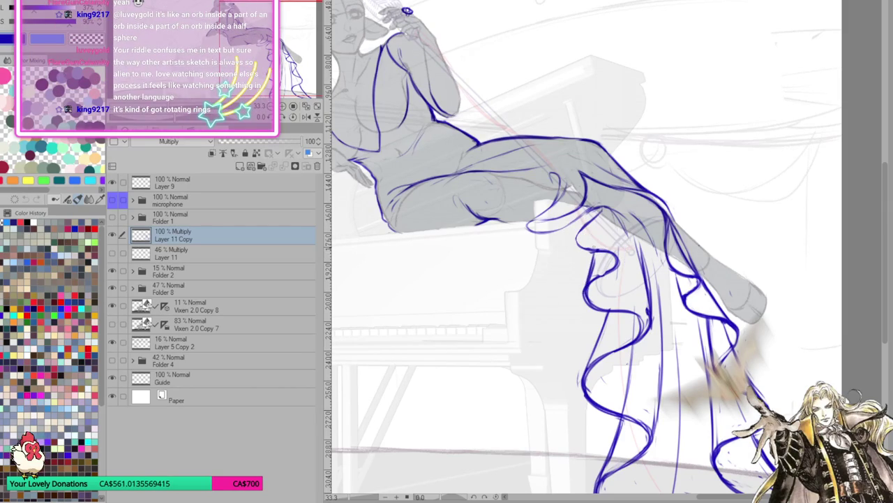
pyautogui.moveTo(604, 208); pyautogui.dragTo(578, 251)
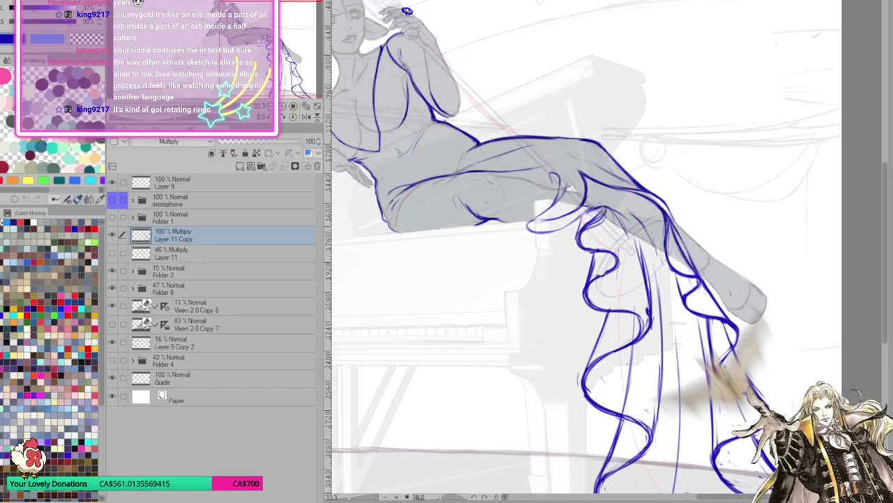
pyautogui.moveTo(619, 220)
pyautogui.mouseDown()
pyautogui.moveTo(619, 262)
pyautogui.moveTo(597, 263)
pyautogui.moveTo(598, 271)
pyautogui.moveTo(643, 273)
pyautogui.mouseUp()
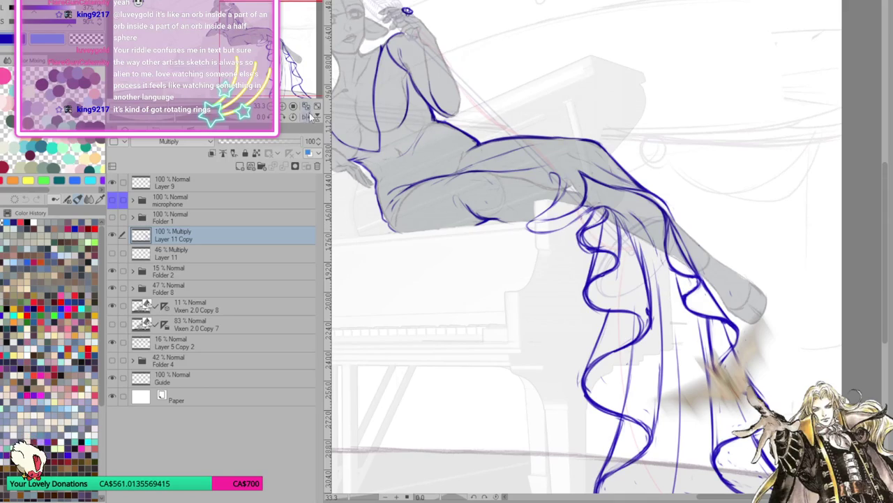
pyautogui.press('h')
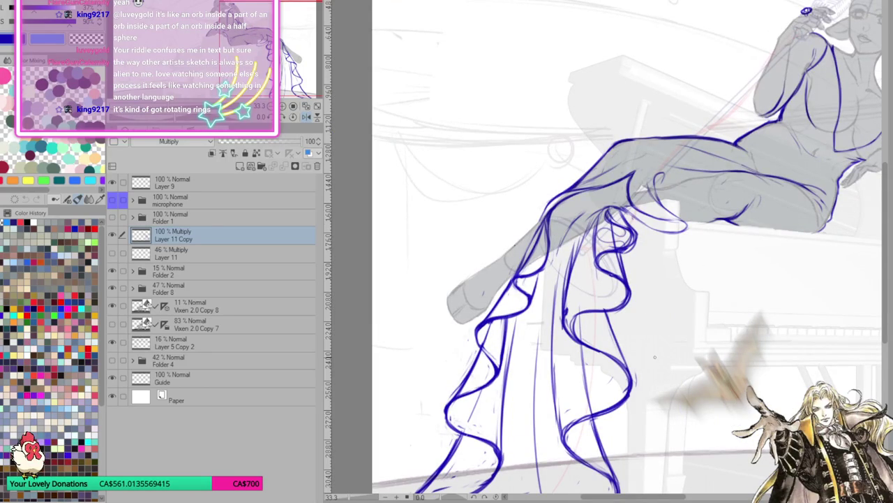
# Redraw the ruffle loops near her knee, unflip the view, and reshape the knee fold lines.
pyautogui.moveTo(628, 251)
pyautogui.mouseDown()
pyautogui.moveTo(615, 234)
pyautogui.moveTo(638, 222)
pyautogui.moveTo(607, 230)
pyautogui.moveTo(614, 234)
pyautogui.moveTo(609, 214)
pyautogui.moveTo(614, 231)
pyautogui.moveTo(621, 217)
pyautogui.moveTo(607, 228)
pyautogui.mouseUp()
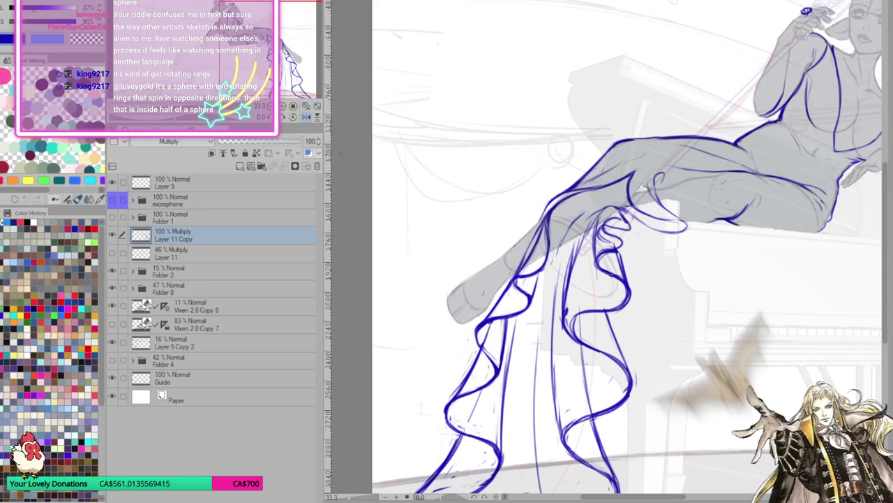
pyautogui.press('h')
pyautogui.moveTo(602, 225)
pyautogui.mouseDown()
pyautogui.moveTo(614, 247)
pyautogui.moveTo(576, 223)
pyautogui.moveTo(600, 221)
pyautogui.moveTo(585, 282)
pyautogui.moveTo(600, 223)
pyautogui.moveTo(572, 231)
pyautogui.moveTo(604, 237)
pyautogui.moveTo(599, 232)
pyautogui.mouseUp()
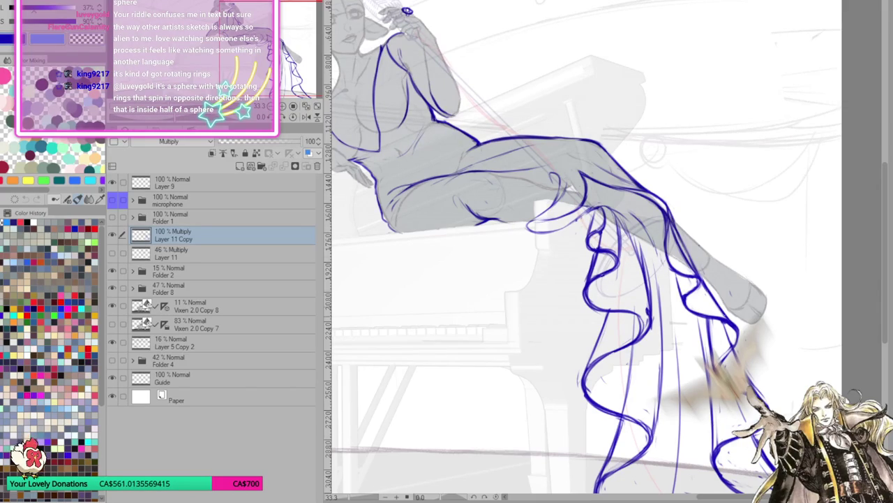
# Fit the whole canvas to the window mirrored, then zoom in on the lower drape.
pyautogui.click(306, 106)
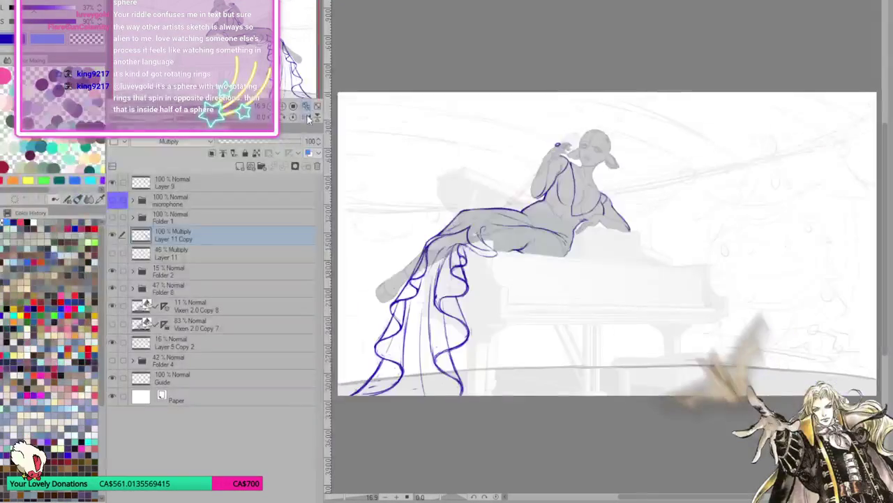
pyautogui.click(307, 110)
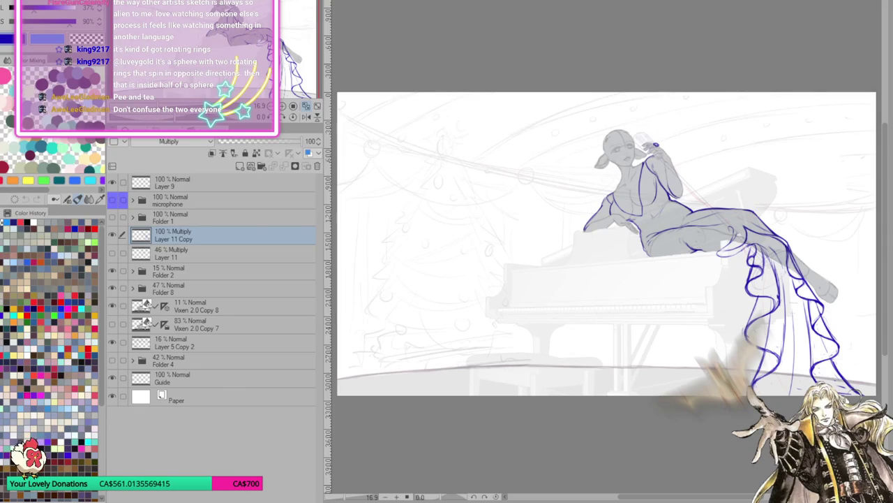
pyautogui.scroll(-2, 412, 272)
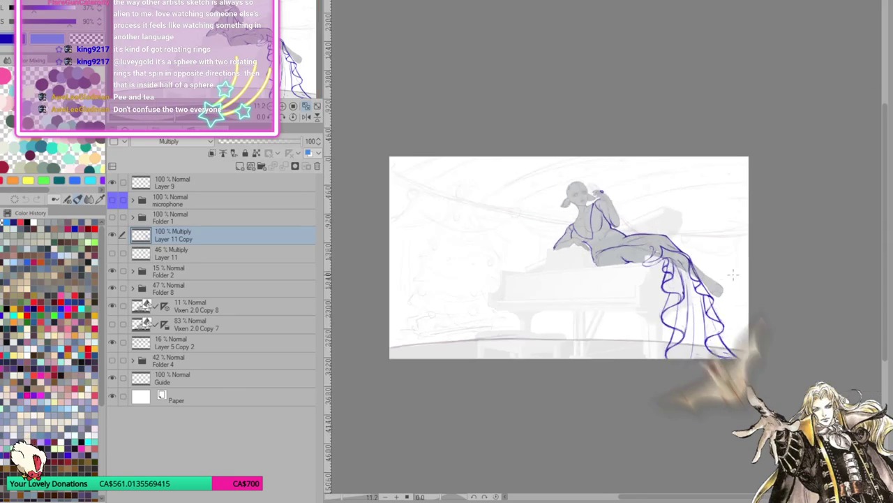
pyautogui.scroll(2, 412, 272)
pyautogui.scroll(2, 412, 272)
pyautogui.scroll(2, 412, 272)
pyautogui.scroll(-1, 670, 419)
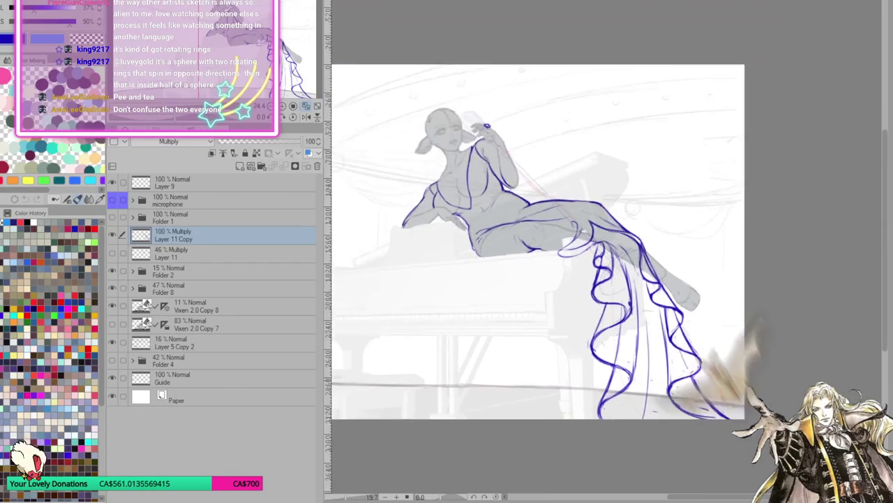
pyautogui.scroll(3, 670, 419)
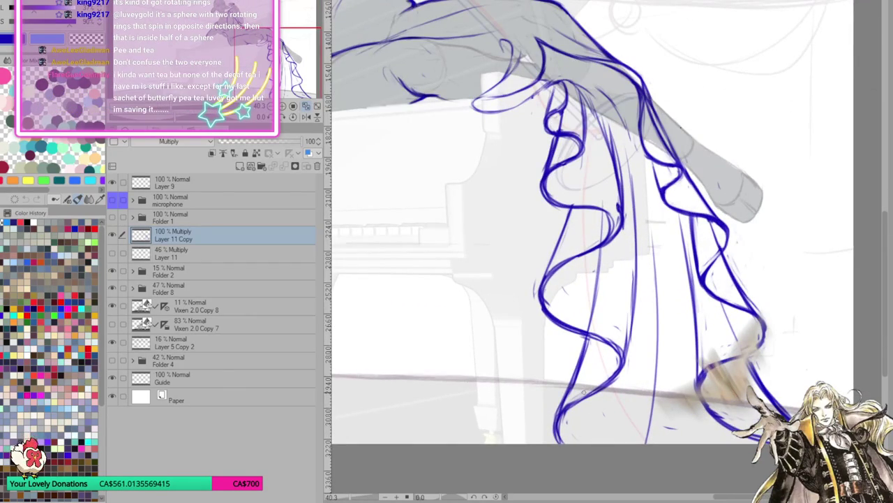
# Trace the drape curve under her leg and strengthen fold lines at the lower-left bottom.
pyautogui.moveTo(617, 214)
pyautogui.mouseDown()
pyautogui.moveTo(569, 203)
pyautogui.moveTo(617, 227)
pyautogui.moveTo(538, 291)
pyautogui.moveTo(549, 321)
pyautogui.moveTo(600, 344)
pyautogui.moveTo(567, 398)
pyautogui.moveTo(511, 443)
pyautogui.moveTo(563, 401)
pyautogui.mouseUp()
pyautogui.moveTo(613, 378)
pyautogui.mouseDown()
pyautogui.moveTo(508, 439)
pyautogui.moveTo(539, 413)
pyautogui.moveTo(512, 442)
pyautogui.mouseUp()
pyautogui.moveTo(574, 335); pyautogui.dragTo(514, 423)
pyautogui.moveTo(551, 370); pyautogui.dragTo(515, 426)
pyautogui.moveTo(573, 334)
pyautogui.mouseDown()
pyautogui.moveTo(551, 370)
pyautogui.moveTo(592, 275)
pyautogui.mouseUp()
pyautogui.moveTo(539, 306); pyautogui.dragTo(567, 213)
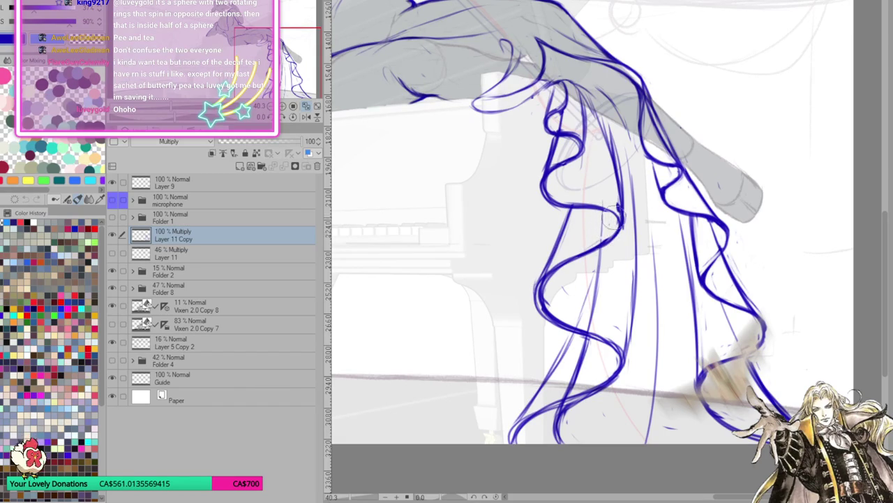
# Sketch thin lines into the drape's left curl, undoing the unwanted strokes.
pyautogui.moveTo(610, 241)
pyautogui.mouseDown()
pyautogui.moveTo(602, 210)
pyautogui.moveTo(619, 190)
pyautogui.mouseUp()
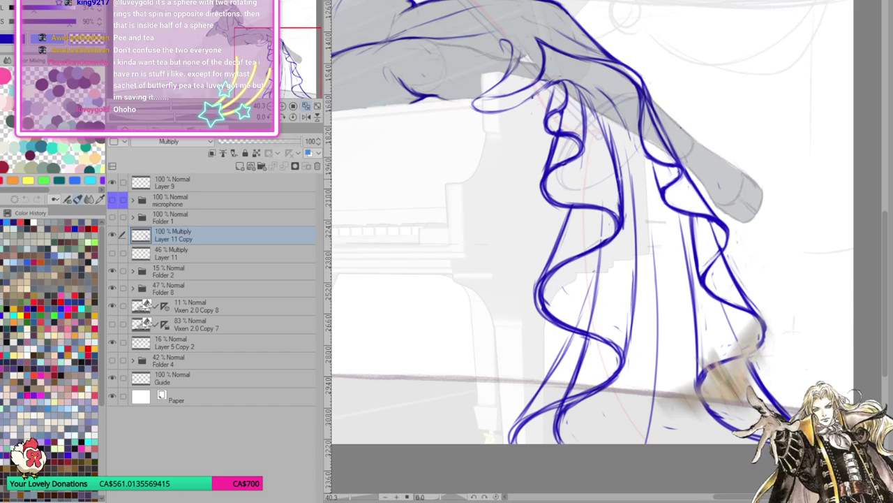
pyautogui.hotkey('ctrl', 'z')
pyautogui.moveTo(541, 300); pyautogui.dragTo(573, 260)
pyautogui.hotkey('ctrl', 'z')
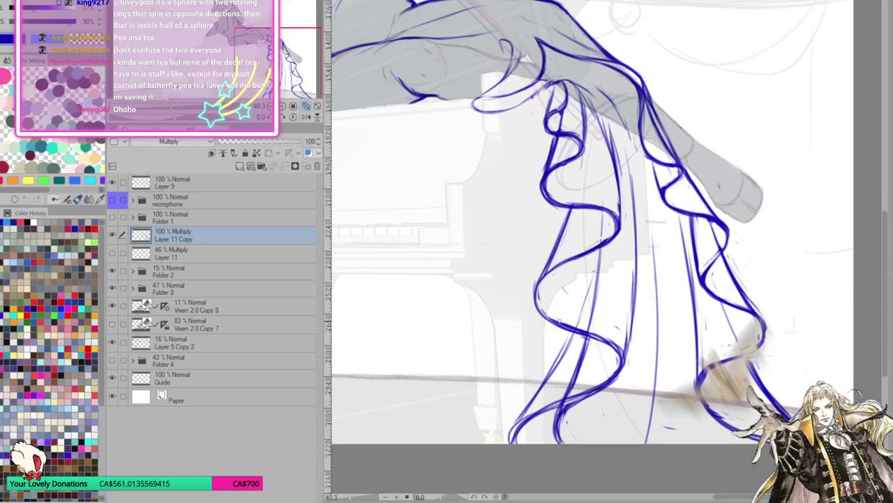
pyautogui.moveTo(558, 359); pyautogui.dragTo(588, 264)
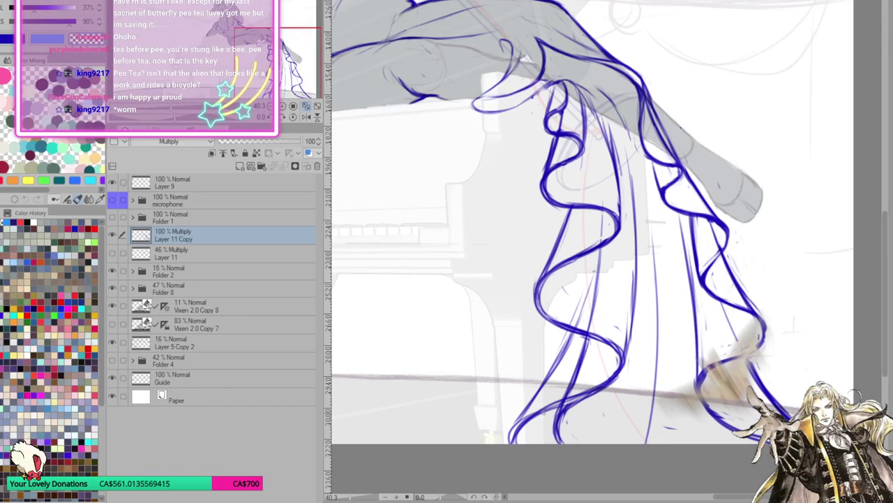
# Erase stray lines at the drape bottom and add fold lines down its right side.
pyautogui.moveTo(569, 407)
pyautogui.mouseDown()
pyautogui.moveTo(553, 416)
pyautogui.moveTo(557, 447)
pyautogui.moveTo(580, 405)
pyautogui.moveTo(574, 366)
pyautogui.moveTo(586, 341)
pyautogui.moveTo(581, 369)
pyautogui.mouseUp()
pyautogui.moveTo(572, 397); pyautogui.dragTo(615, 361)
pyautogui.moveTo(565, 407)
pyautogui.mouseDown()
pyautogui.moveTo(562, 440)
pyautogui.moveTo(576, 393)
pyautogui.moveTo(575, 328)
pyautogui.mouseUp()
pyautogui.moveTo(616, 371); pyautogui.dragTo(628, 325)
pyautogui.moveTo(635, 272); pyautogui.dragTo(626, 361)
pyautogui.moveTo(631, 311)
pyautogui.mouseDown()
pyautogui.moveTo(602, 426)
pyautogui.moveTo(630, 366)
pyautogui.mouseUp()
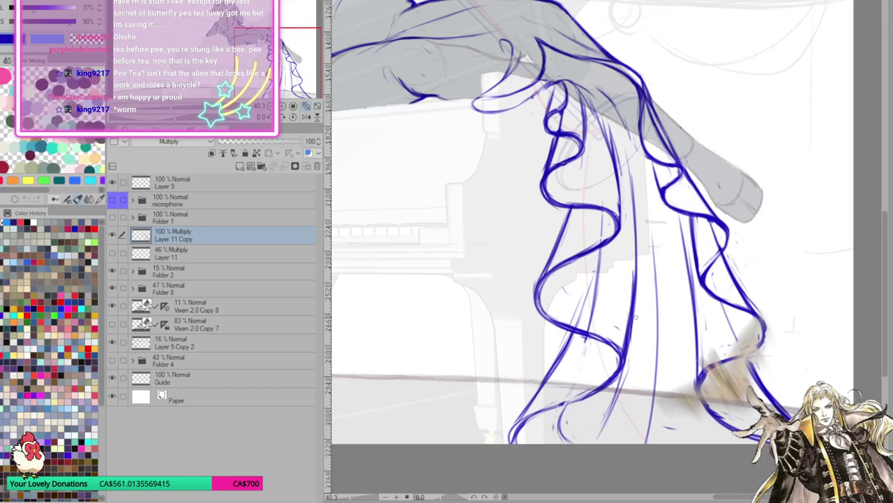
# Add thin fold lines up the drape and erase stray lines in the hanging ruffles.
pyautogui.moveTo(612, 433); pyautogui.dragTo(640, 335)
pyautogui.moveTo(635, 374); pyautogui.dragTo(645, 277)
pyautogui.moveTo(641, 349); pyautogui.dragTo(647, 230)
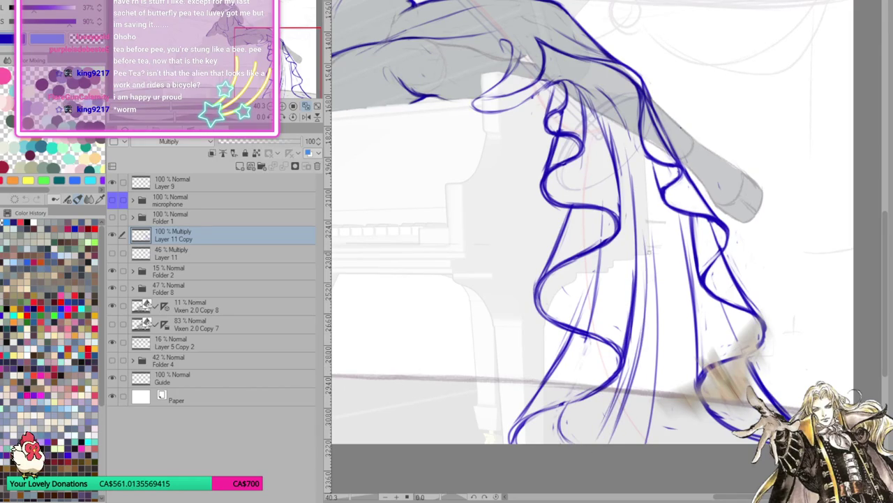
pyautogui.moveTo(638, 333)
pyautogui.mouseDown()
pyautogui.moveTo(629, 391)
pyautogui.moveTo(611, 405)
pyautogui.moveTo(604, 377)
pyautogui.moveTo(612, 372)
pyautogui.mouseUp()
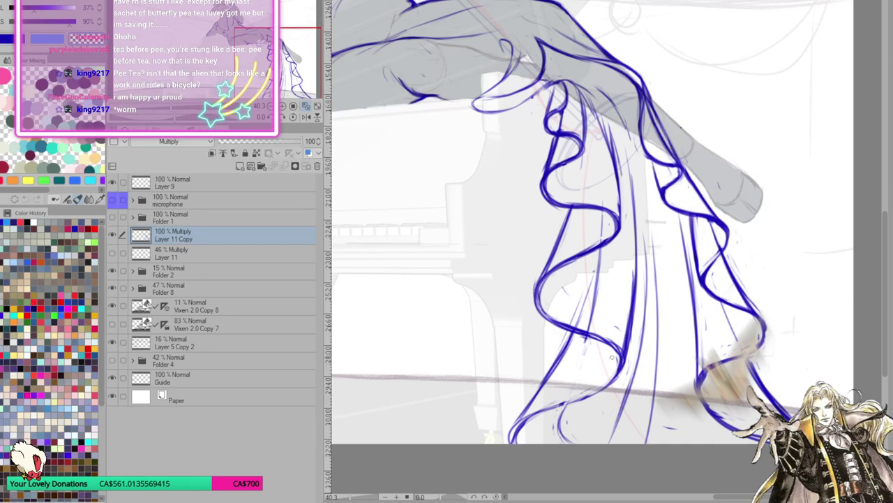
pyautogui.moveTo(590, 327)
pyautogui.mouseDown()
pyautogui.moveTo(601, 255)
pyautogui.moveTo(595, 307)
pyautogui.mouseUp()
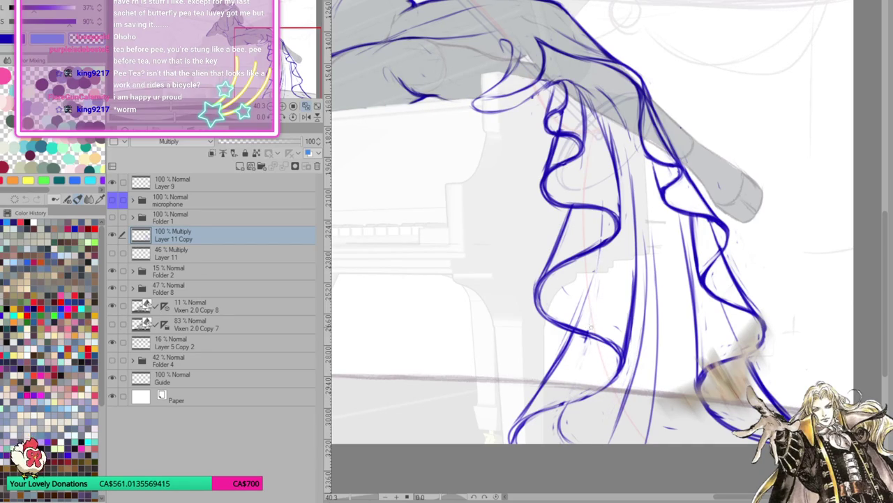
pyautogui.moveTo(594, 272); pyautogui.dragTo(582, 314)
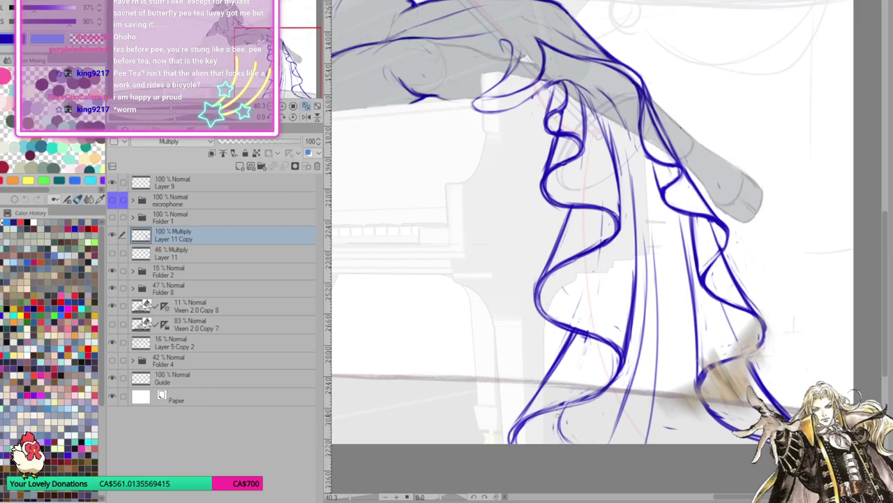
# Add fold strokes at the drape bottom and long vertical fold lines through it.
pyautogui.moveTo(623, 408); pyautogui.dragTo(631, 444)
pyautogui.moveTo(705, 417); pyautogui.dragTo(691, 443)
pyautogui.moveTo(626, 404); pyautogui.dragTo(630, 444)
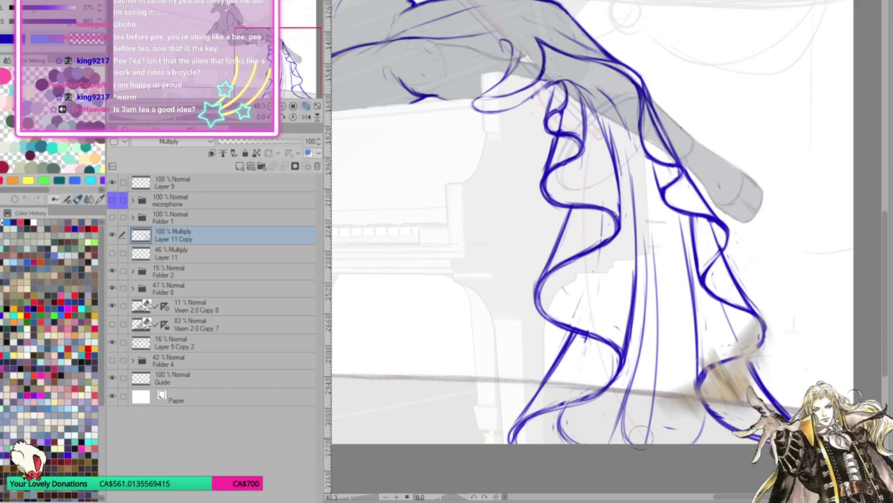
pyautogui.moveTo(661, 319)
pyautogui.mouseDown()
pyautogui.moveTo(628, 440)
pyautogui.moveTo(625, 405)
pyautogui.mouseUp()
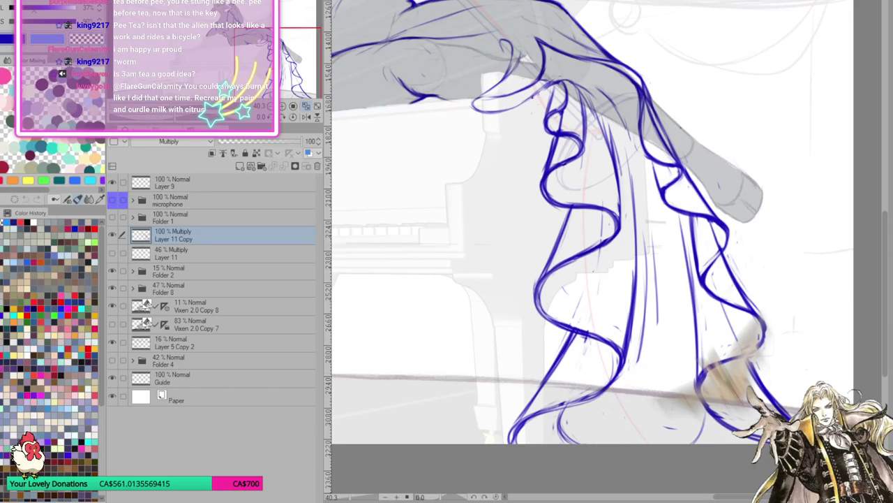
pyautogui.moveTo(657, 322)
pyautogui.mouseDown()
pyautogui.moveTo(652, 399)
pyautogui.moveTo(636, 439)
pyautogui.mouseUp()
pyautogui.moveTo(634, 161)
pyautogui.mouseDown()
pyautogui.moveTo(653, 253)
pyautogui.moveTo(650, 360)
pyautogui.mouseUp()
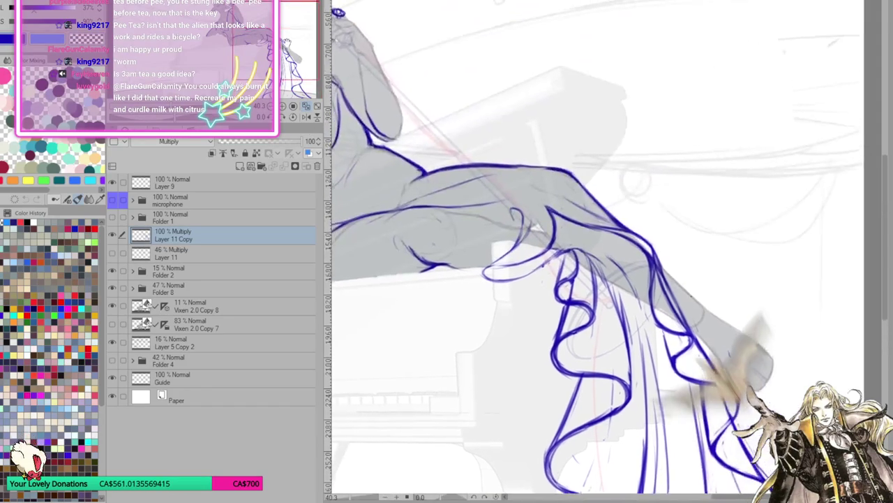
# Darken the thigh outline, add a lower-body stroke, and fit the drawing to the window.
pyautogui.moveTo(515, 172); pyautogui.dragTo(718, 132)
pyautogui.moveTo(659, 149); pyautogui.dragTo(701, 151)
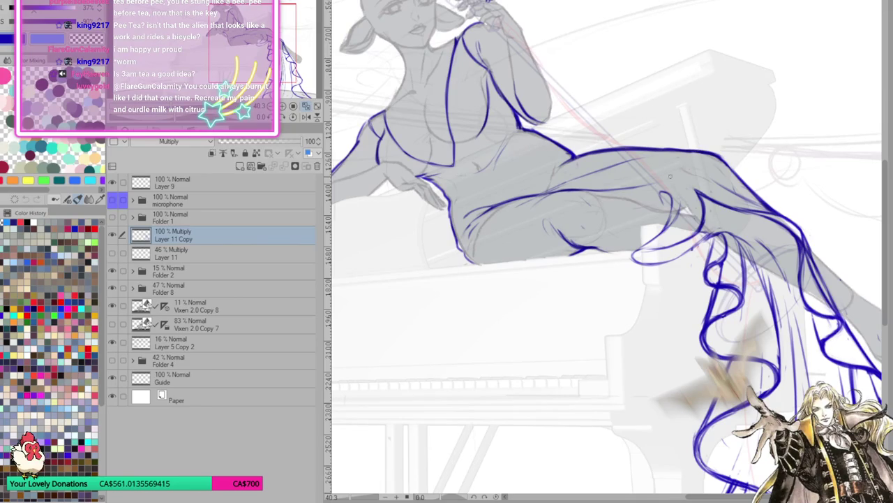
pyautogui.moveTo(646, 183); pyautogui.dragTo(681, 168)
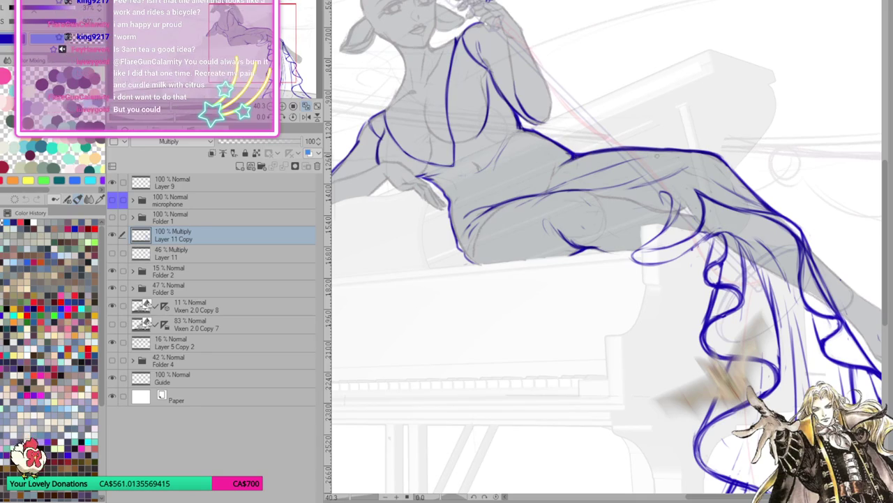
pyautogui.moveTo(453, 233)
pyautogui.mouseDown()
pyautogui.moveTo(463, 252)
pyautogui.moveTo(490, 264)
pyautogui.mouseUp()
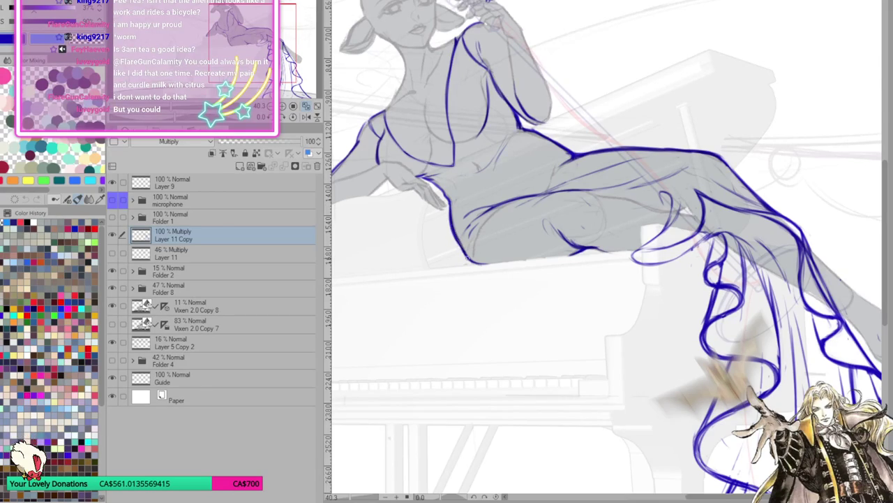
pyautogui.hotkey('ctrl', '0')
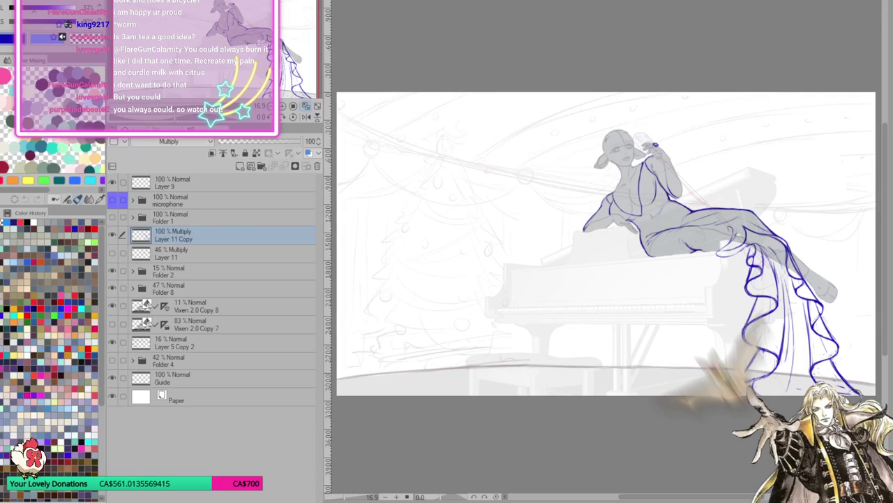
pyautogui.scroll(1, 531, 372)
pyautogui.scroll(1, 432, 319)
pyautogui.scroll(1, 598, 314)
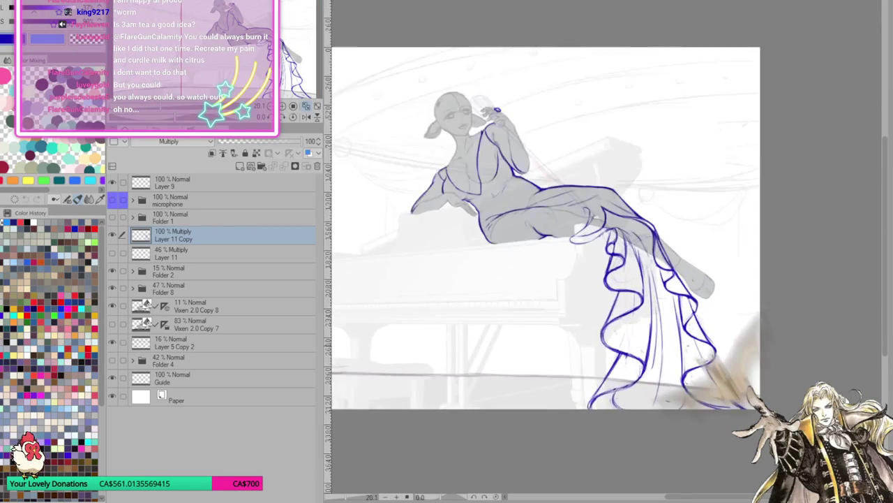
pyautogui.scroll(1, 598, 314)
pyautogui.scroll(-1, 558, 244)
pyautogui.scroll(2, 559, 245)
pyautogui.scroll(-2, 559, 244)
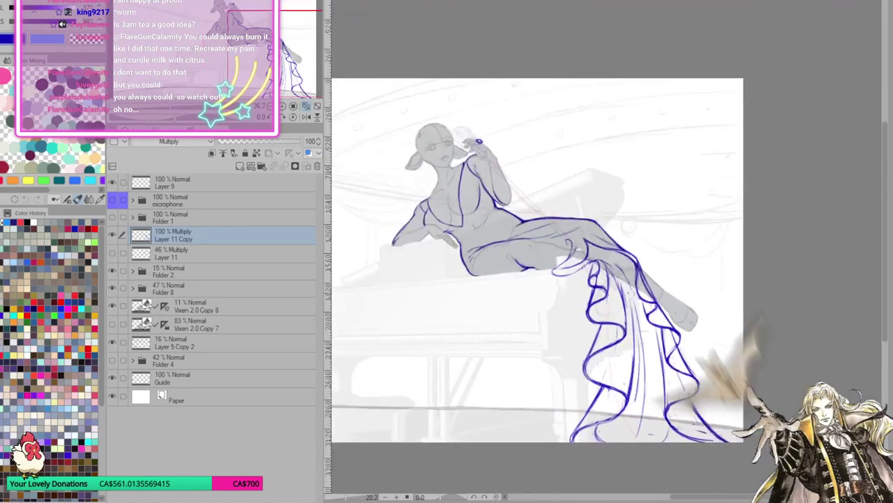
pyautogui.scroll(2, 559, 245)
pyautogui.scroll(1, 558, 244)
pyautogui.scroll(-1, 558, 244)
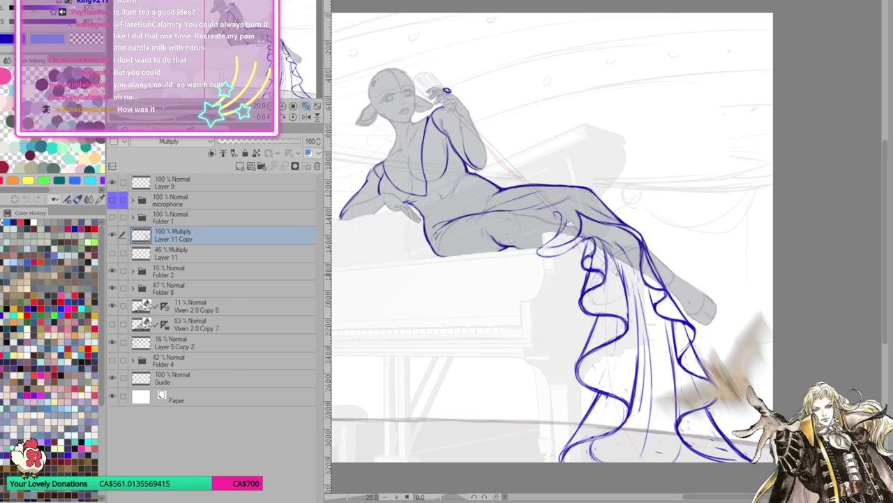
pyautogui.scroll(2, 664, 227)
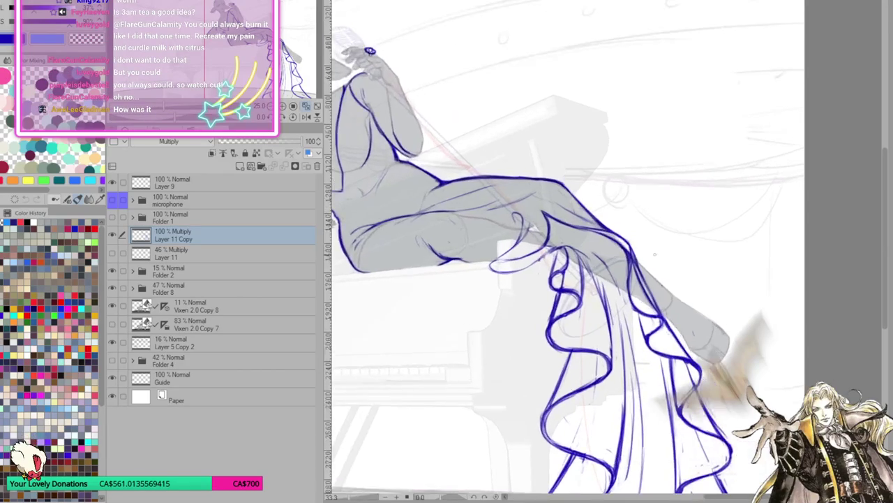
pyautogui.scroll(1, 656, 240)
pyautogui.scroll(1, 647, 257)
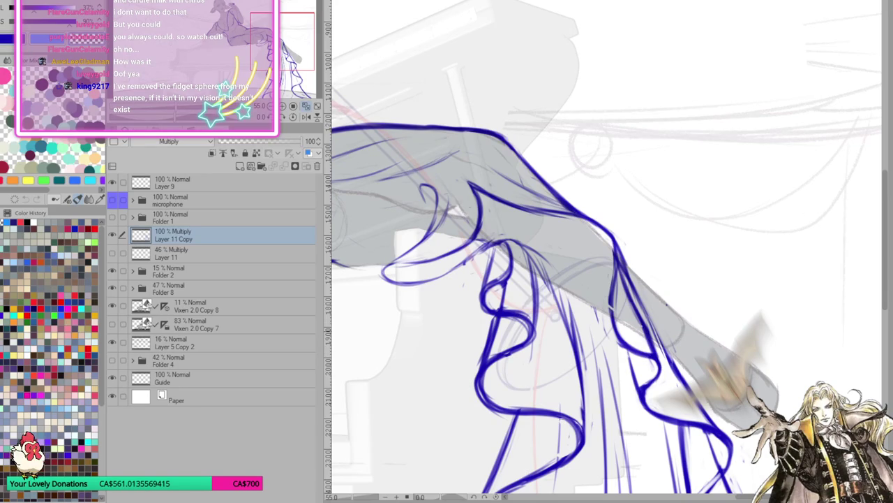
# Erase and retrace the lower leg contour, checking it in a mirrored view before flipping back.
pyautogui.moveTo(628, 288)
pyautogui.mouseDown()
pyautogui.moveTo(607, 253)
pyautogui.moveTo(640, 321)
pyautogui.moveTo(672, 347)
pyautogui.moveTo(665, 333)
pyautogui.mouseUp()
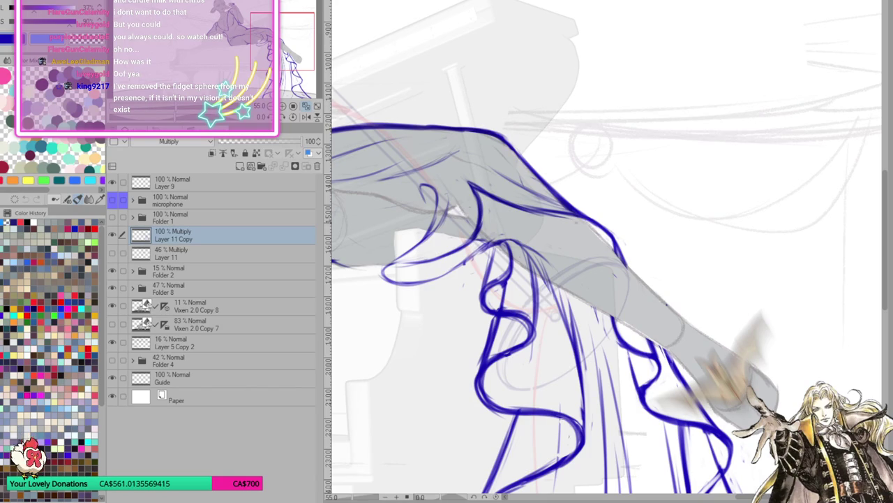
pyautogui.moveTo(572, 214); pyautogui.dragTo(620, 255)
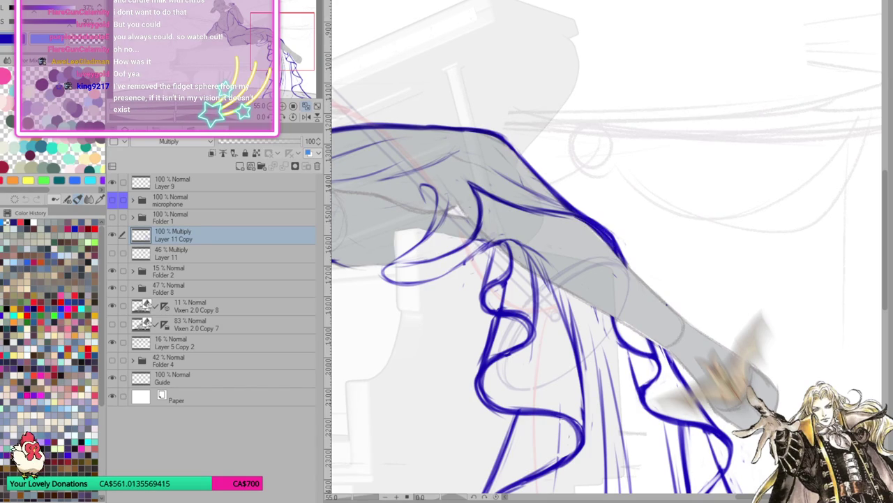
pyautogui.click(307, 117)
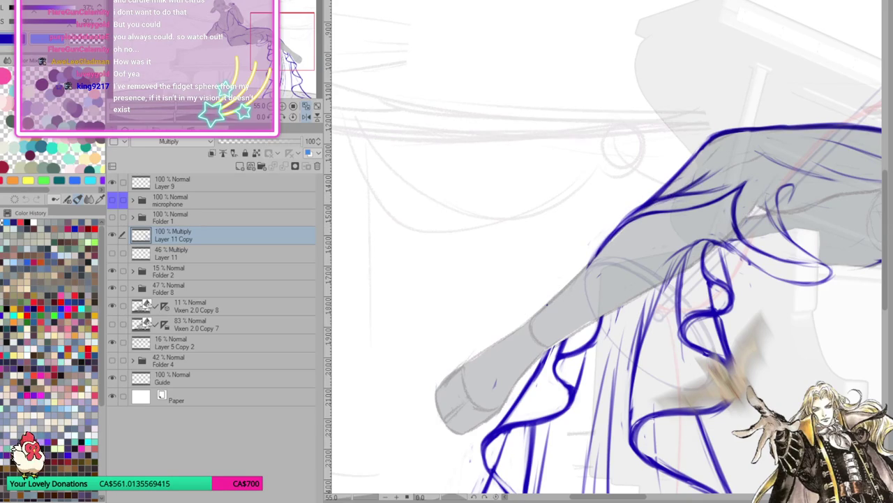
pyautogui.click(307, 117)
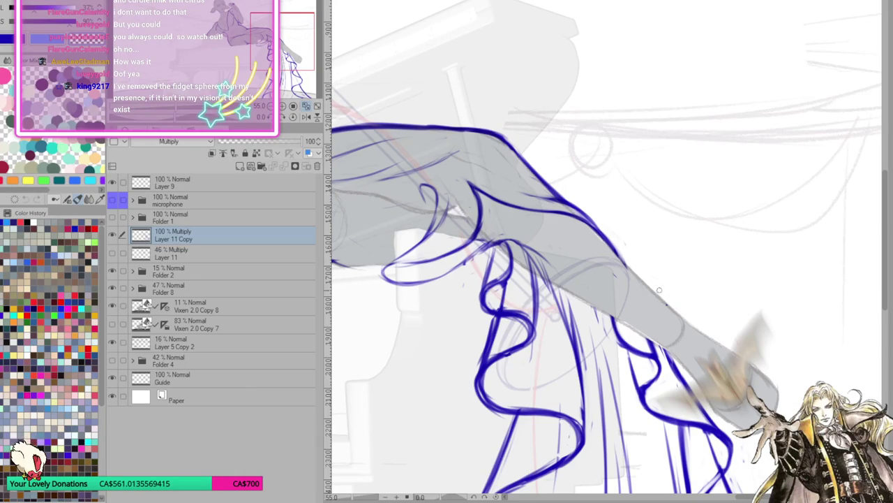
# Zoom to the figure and add a new empty Layer 12 above Layer 11 Copy.
pyautogui.scroll(-3, 607, 251)
pyautogui.scroll(-2, 608, 251)
pyautogui.scroll(-1, 607, 251)
pyautogui.scroll(2, 607, 251)
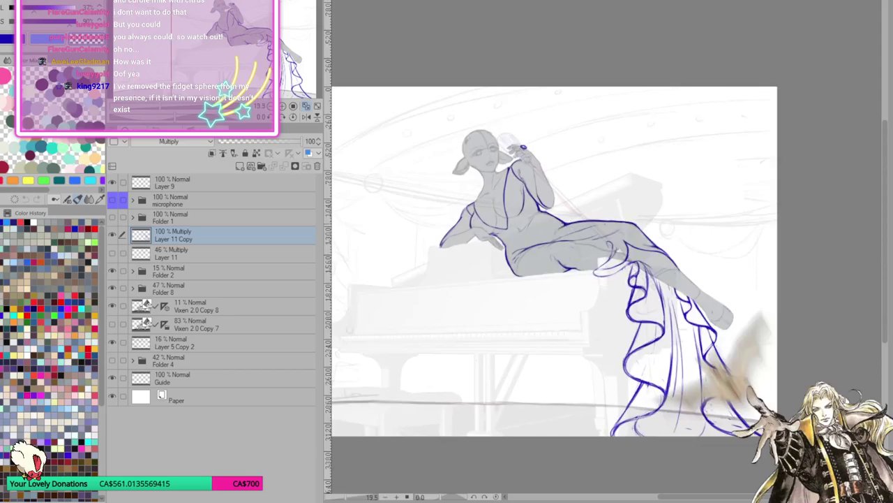
pyautogui.scroll(2, 607, 258)
pyautogui.scroll(1, 607, 258)
pyautogui.scroll(-2, 607, 259)
pyautogui.scroll(1, 608, 259)
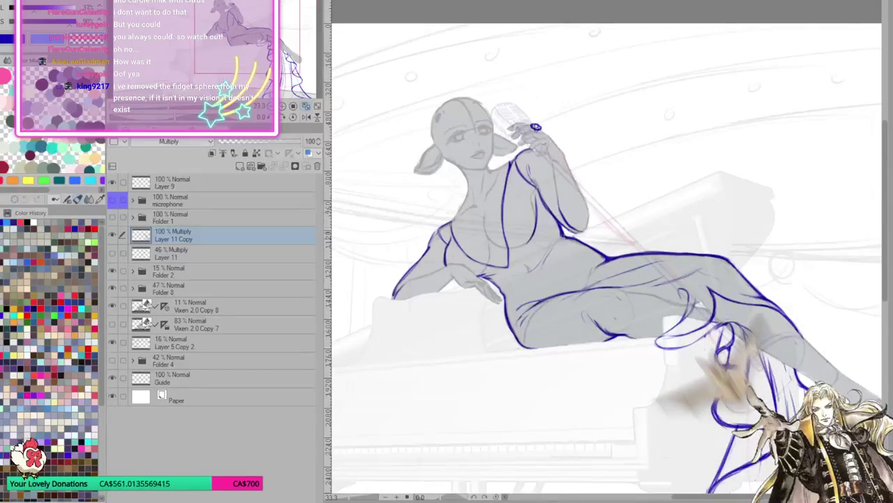
pyautogui.scroll(-2, 646, 224)
pyautogui.scroll(1, 646, 224)
pyautogui.scroll(-1, 646, 224)
pyautogui.scroll(1, 646, 224)
pyautogui.scroll(3, 593, 279)
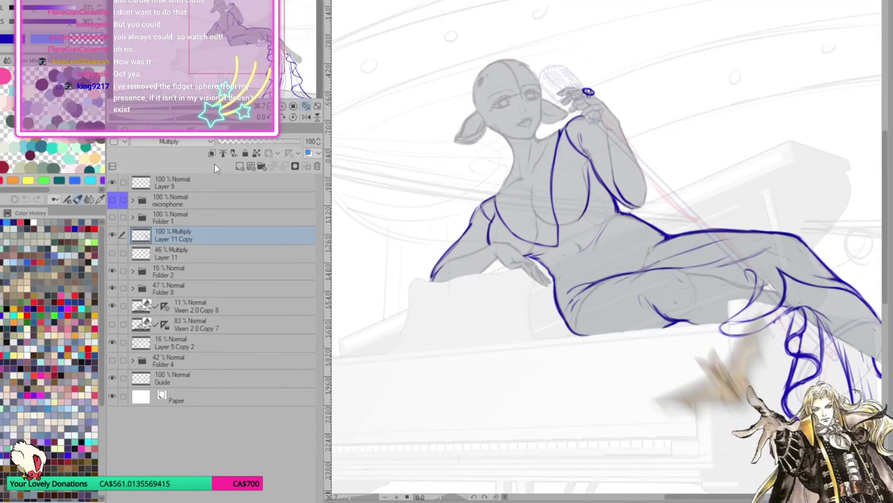
pyautogui.click(240, 167)
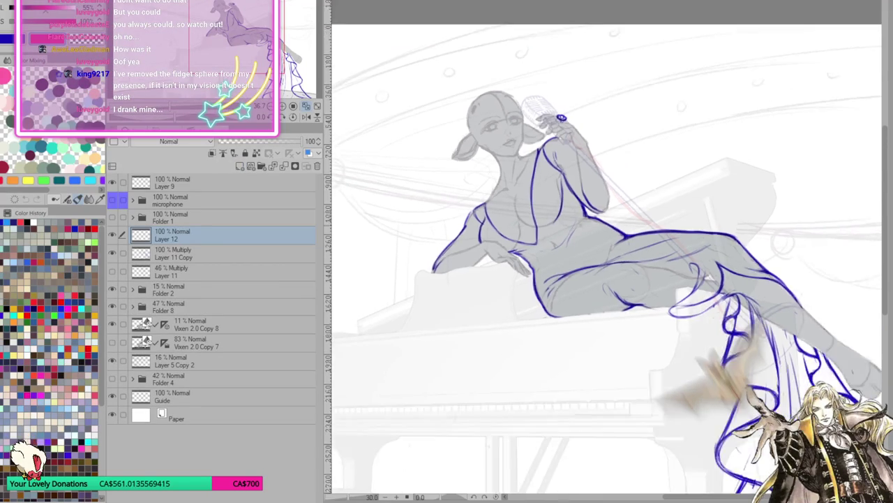
# Rotate and reframe the canvas view, then switch to the blue-dress portrait document.
pyautogui.scroll(1, 614, 151)
pyautogui.scroll(1, 614, 151)
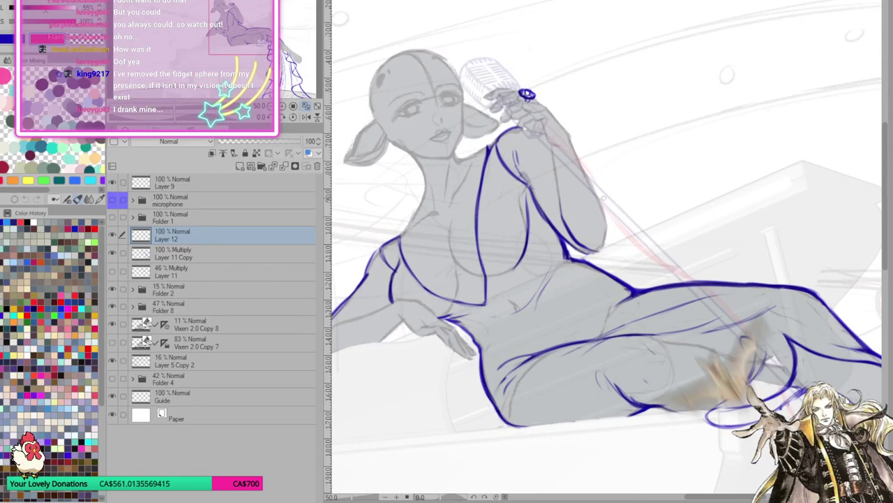
pyautogui.moveTo(612, 165); pyautogui.dragTo(596, 335)
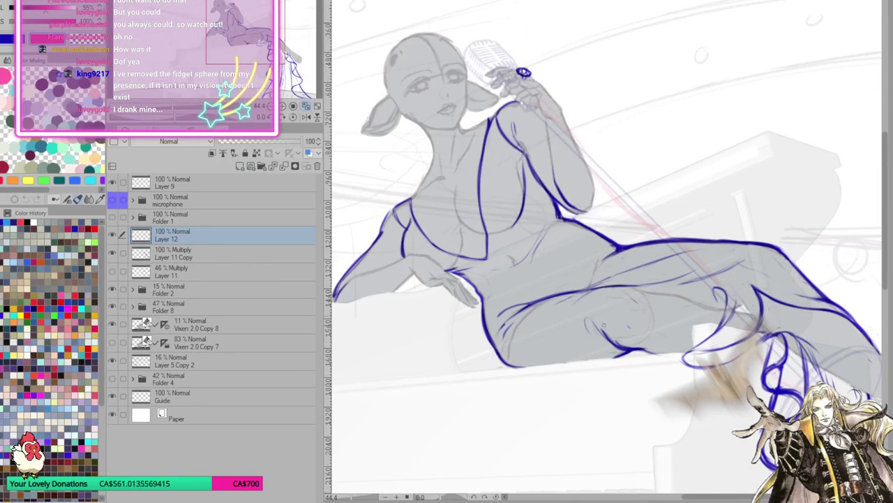
pyautogui.moveTo(689, 292); pyautogui.dragTo(598, 241)
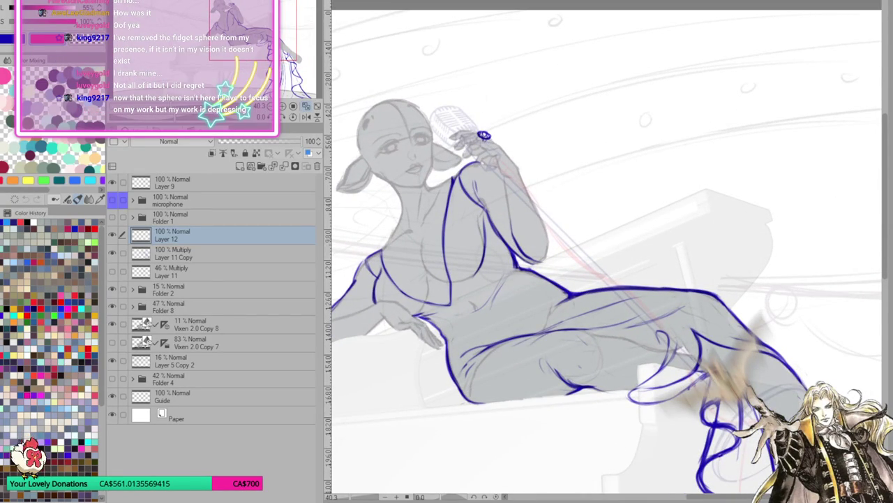
pyautogui.hotkey('ctrl', 'Tab')
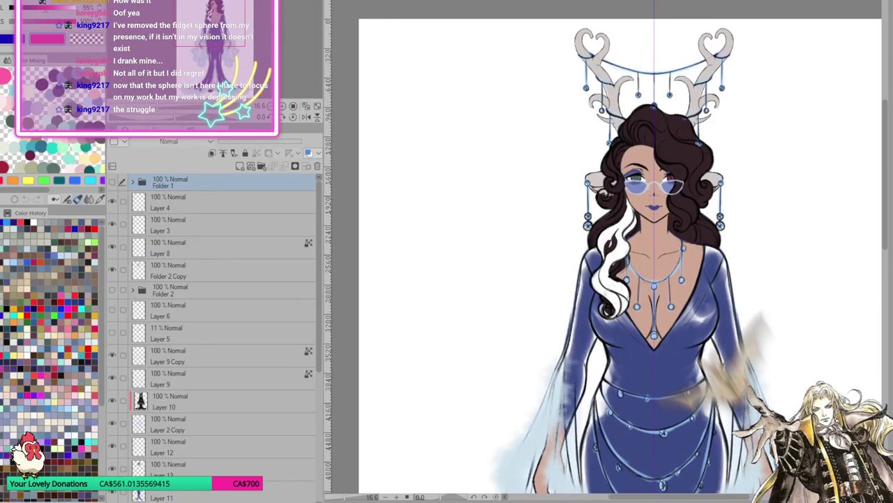
pyautogui.hotkey('ctrl', 'Tab')
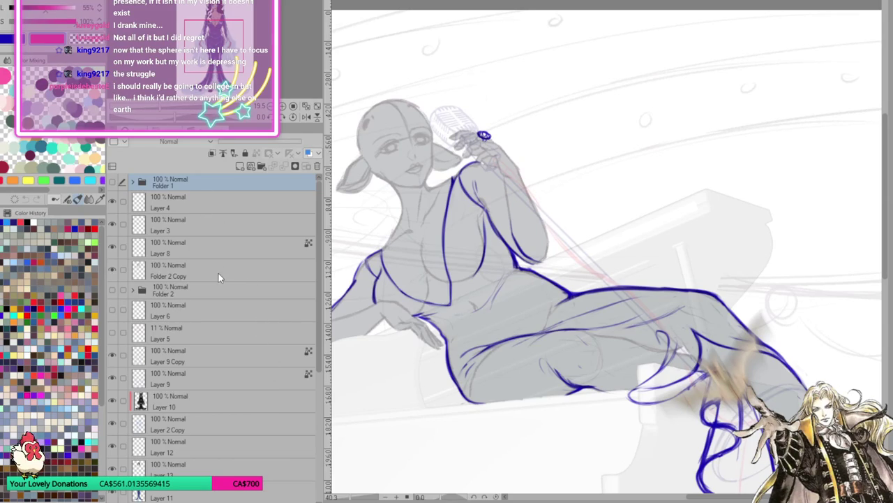
pyautogui.click(110, 203)
pyautogui.click(200, 206)
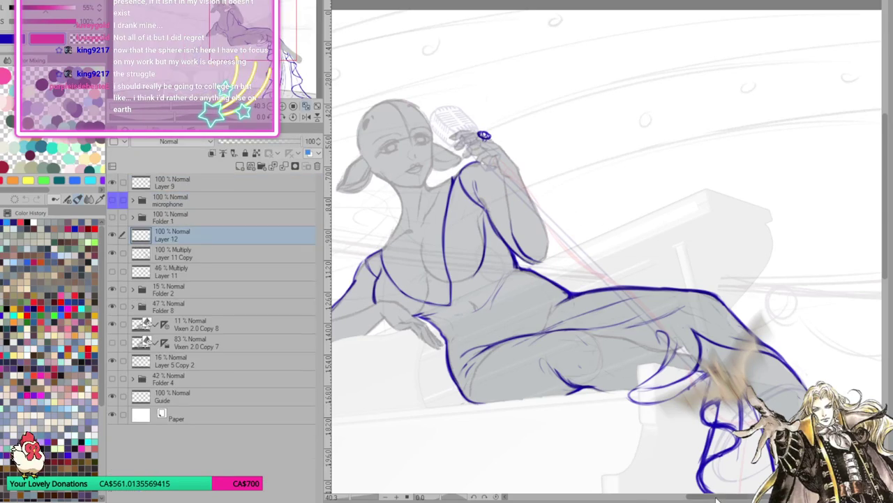
# Zoom in on the resting hand and draw short pink strokes from the wrist.
pyautogui.scroll(-3, 569, 307)
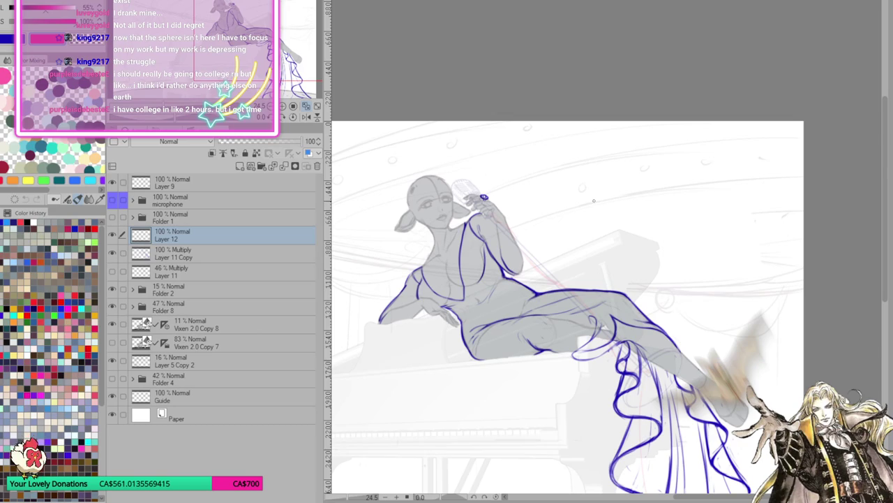
pyautogui.scroll(-3, 594, 201)
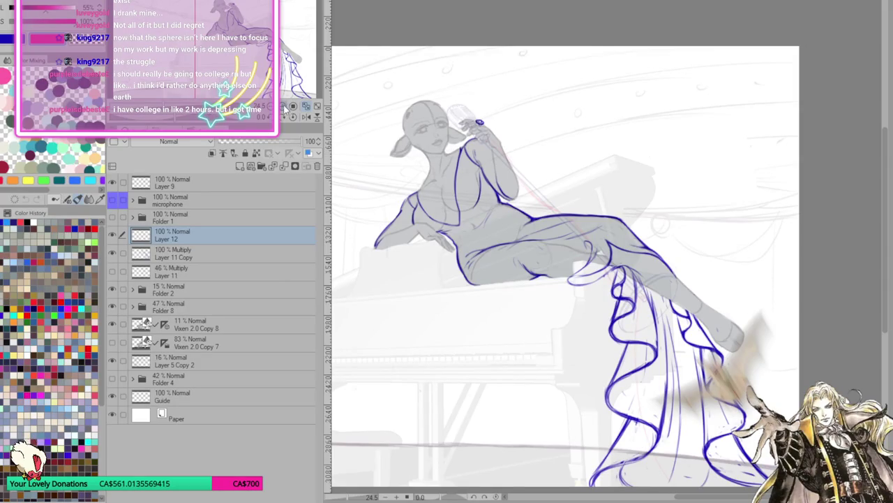
pyautogui.click(287, 106)
pyautogui.click(284, 107)
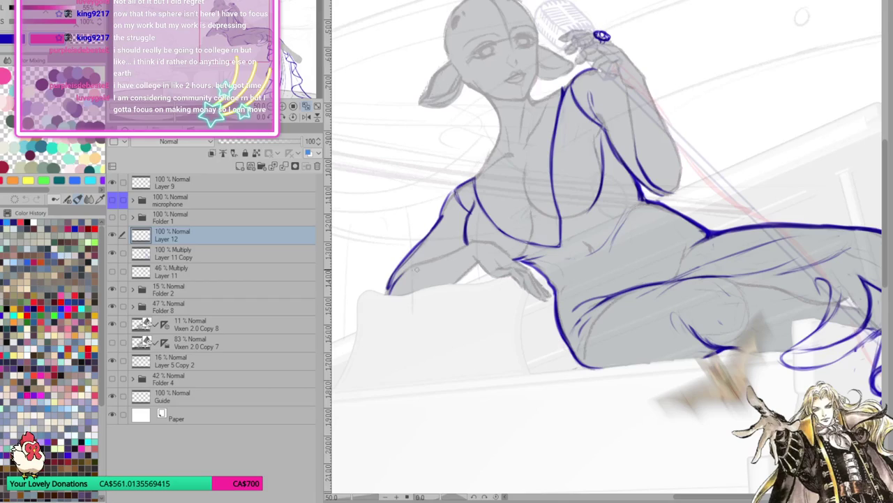
pyautogui.moveTo(400, 275); pyautogui.dragTo(483, 259)
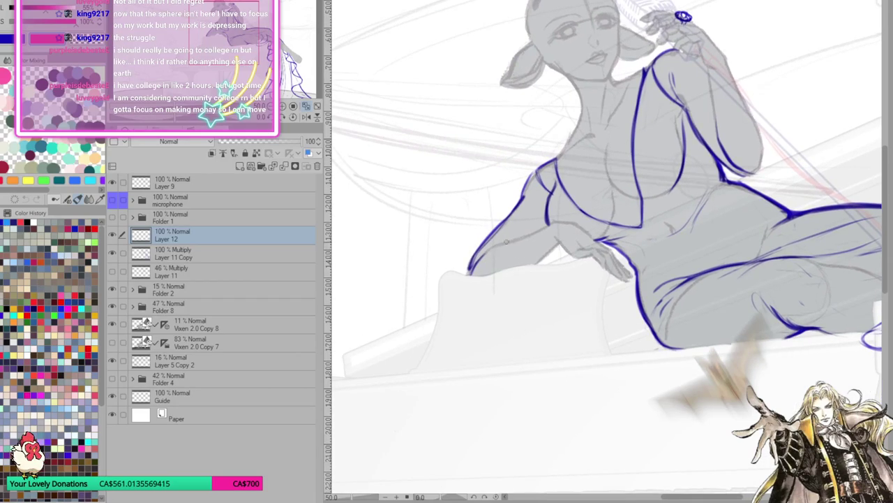
pyautogui.moveTo(534, 236)
pyautogui.mouseDown()
pyautogui.moveTo(480, 277)
pyautogui.moveTo(503, 252)
pyautogui.mouseUp()
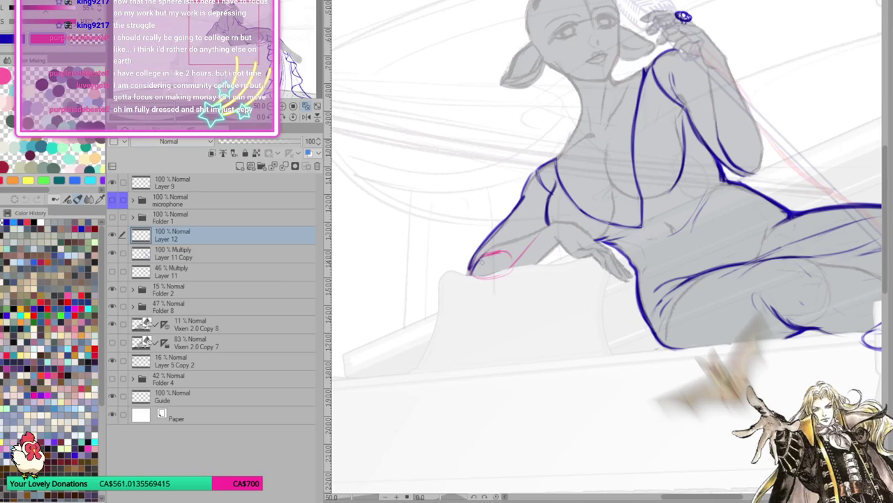
pyautogui.moveTo(487, 259); pyautogui.dragTo(437, 302)
# Draw the pink sleeve curling down from the hand, redoing the first thick curl.
pyautogui.scroll(2, 446, 319)
pyautogui.moveTo(556, 239)
pyautogui.mouseDown()
pyautogui.moveTo(493, 283)
pyautogui.moveTo(411, 305)
pyautogui.mouseUp()
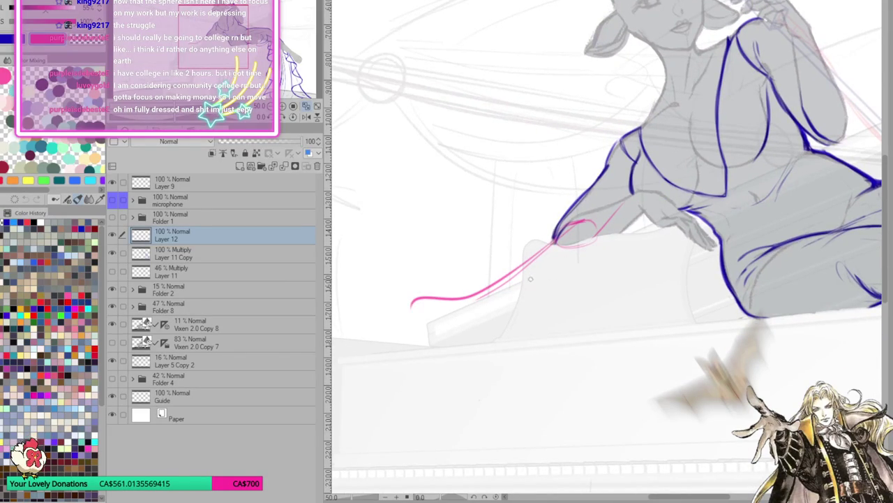
pyautogui.hotkey('ctrl', 'z')
pyautogui.moveTo(555, 241)
pyautogui.mouseDown()
pyautogui.moveTo(499, 310)
pyautogui.moveTo(450, 325)
pyautogui.mouseUp()
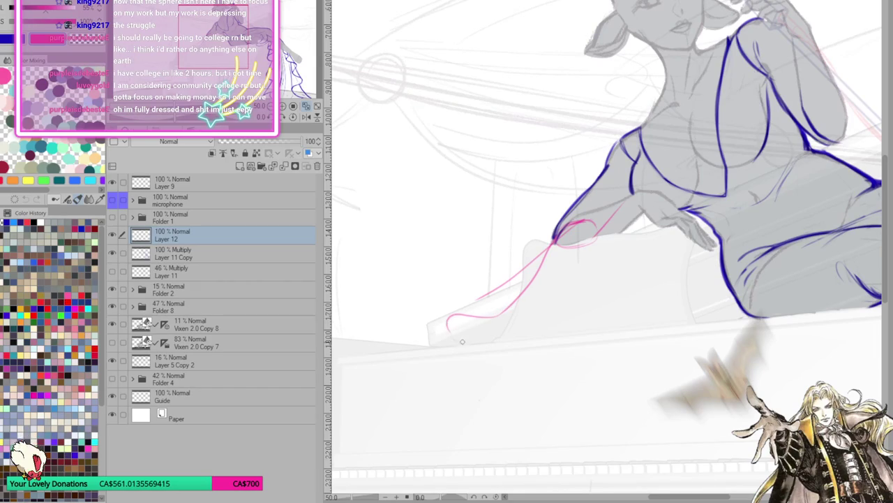
pyautogui.moveTo(508, 310)
pyautogui.mouseDown()
pyautogui.moveTo(483, 314)
pyautogui.moveTo(471, 342)
pyautogui.mouseUp()
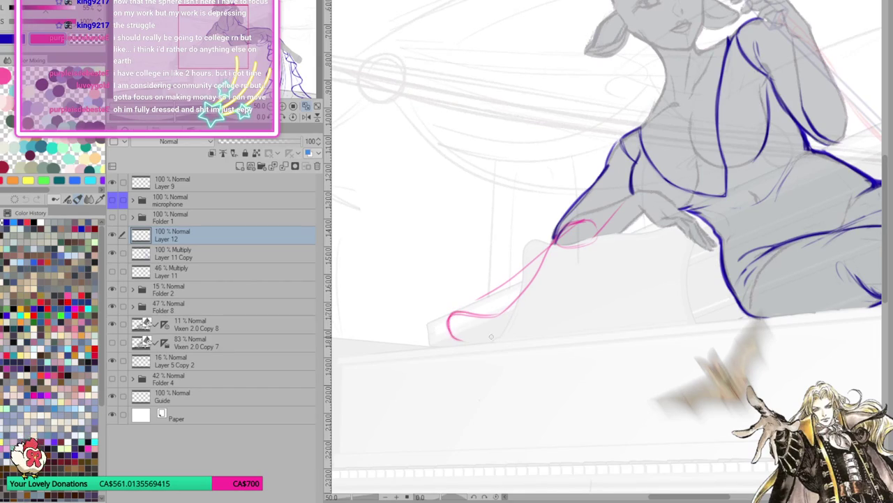
pyautogui.moveTo(553, 242)
pyautogui.mouseDown()
pyautogui.moveTo(503, 280)
pyautogui.moveTo(489, 335)
pyautogui.moveTo(446, 310)
pyautogui.moveTo(450, 341)
pyautogui.moveTo(482, 352)
pyautogui.moveTo(427, 357)
pyautogui.mouseUp()
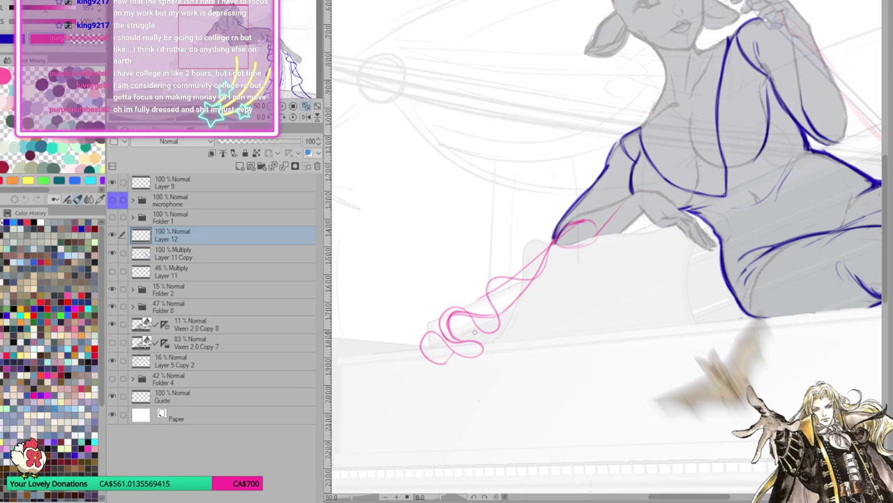
# Add the sleeve's wavy ruffled hem, extra loops, and a diagonal fold inside the left loop.
pyautogui.moveTo(522, 333)
pyautogui.mouseDown()
pyautogui.moveTo(548, 352)
pyautogui.moveTo(579, 321)
pyautogui.moveTo(601, 342)
pyautogui.moveTo(646, 310)
pyautogui.moveTo(685, 323)
pyautogui.moveTo(610, 297)
pyautogui.moveTo(594, 276)
pyautogui.moveTo(625, 298)
pyautogui.mouseUp()
pyautogui.moveTo(432, 329)
pyautogui.mouseDown()
pyautogui.moveTo(412, 343)
pyautogui.moveTo(418, 359)
pyautogui.mouseUp()
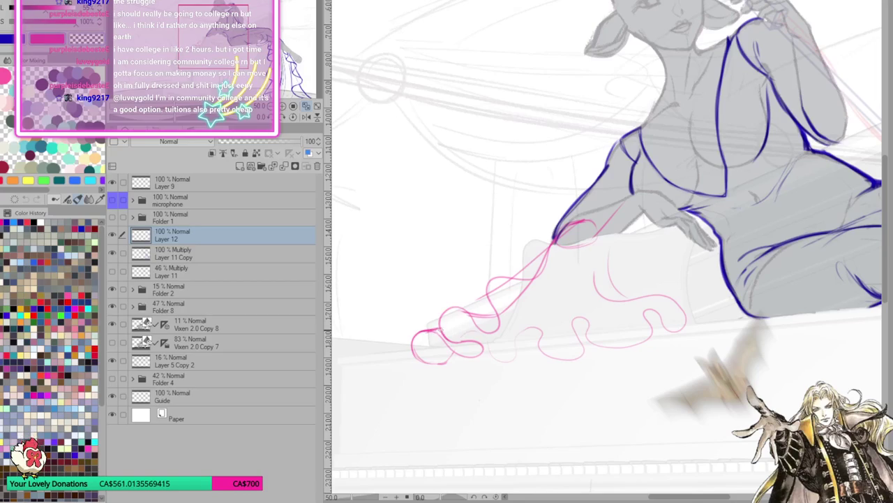
pyautogui.moveTo(453, 309); pyautogui.dragTo(487, 303)
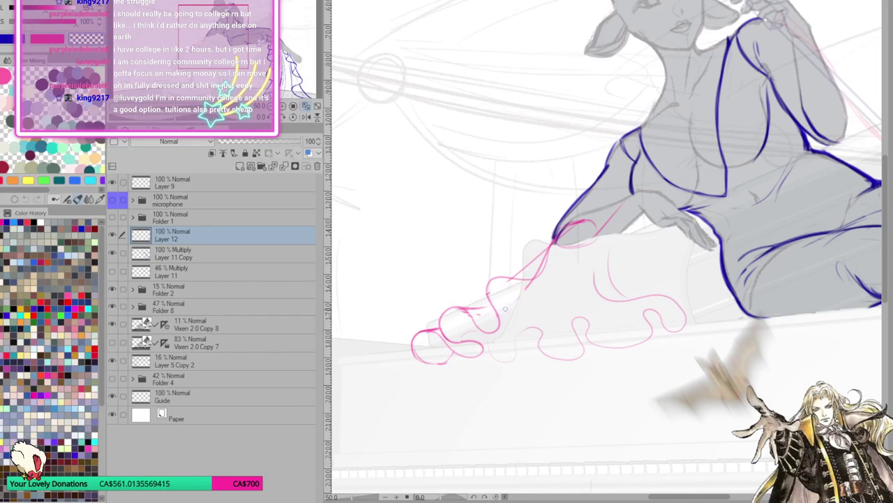
pyautogui.moveTo(496, 329); pyautogui.dragTo(525, 294)
pyautogui.moveTo(538, 270); pyautogui.dragTo(489, 294)
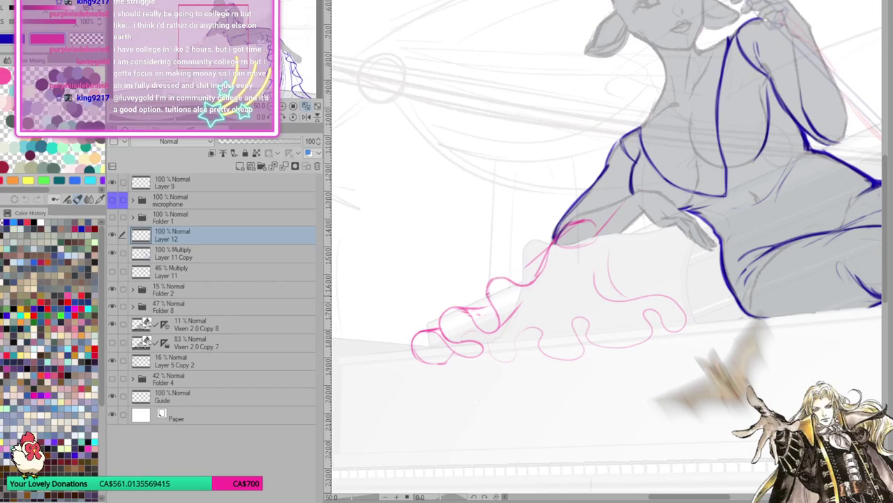
pyautogui.moveTo(548, 271)
pyautogui.mouseDown()
pyautogui.moveTo(513, 281)
pyautogui.moveTo(484, 328)
pyautogui.mouseUp()
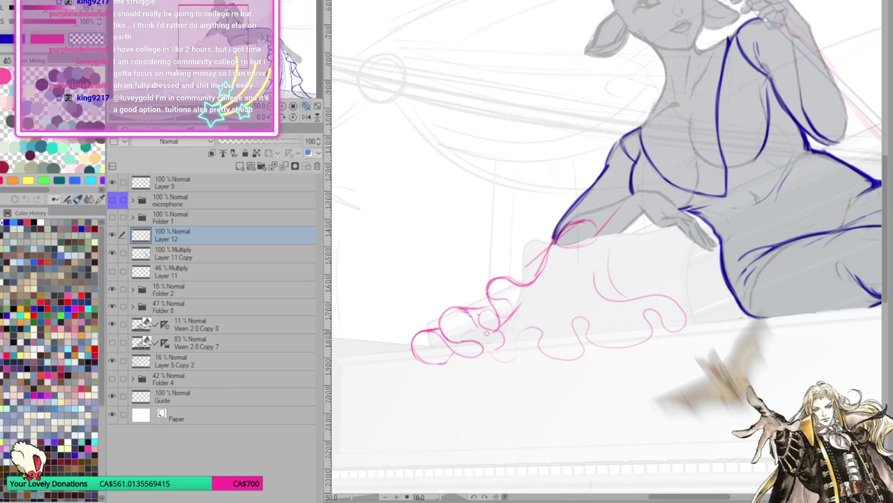
pyautogui.moveTo(476, 329); pyautogui.dragTo(498, 316)
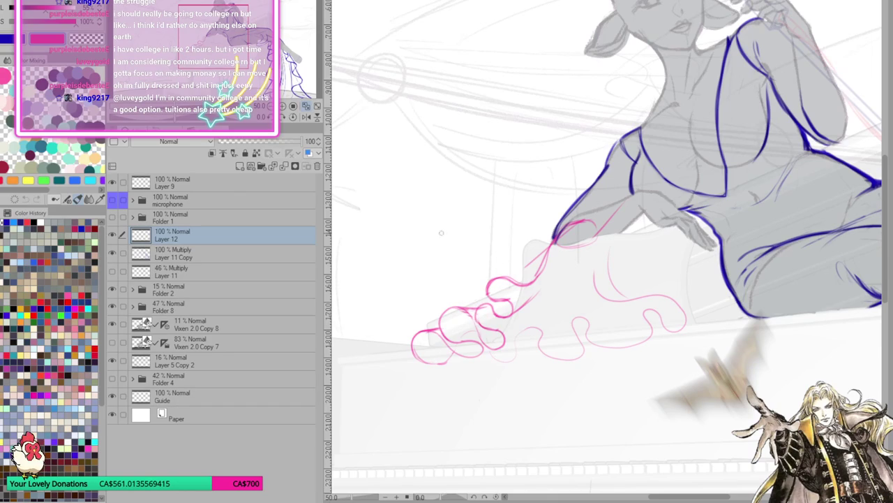
# Rotate and mirror the view, extend the curl ends, and erase the top of a ruffle loop.
pyautogui.click(305, 117)
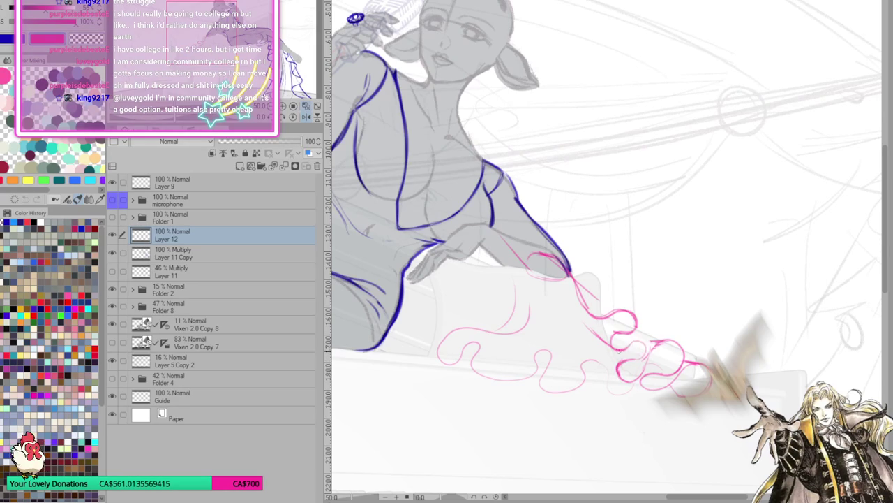
pyautogui.moveTo(633, 334); pyautogui.dragTo(668, 340)
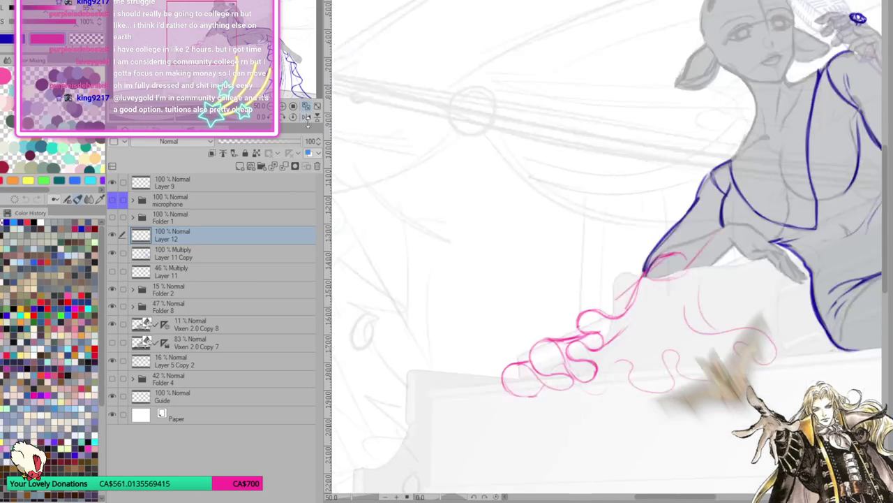
pyautogui.click(306, 116)
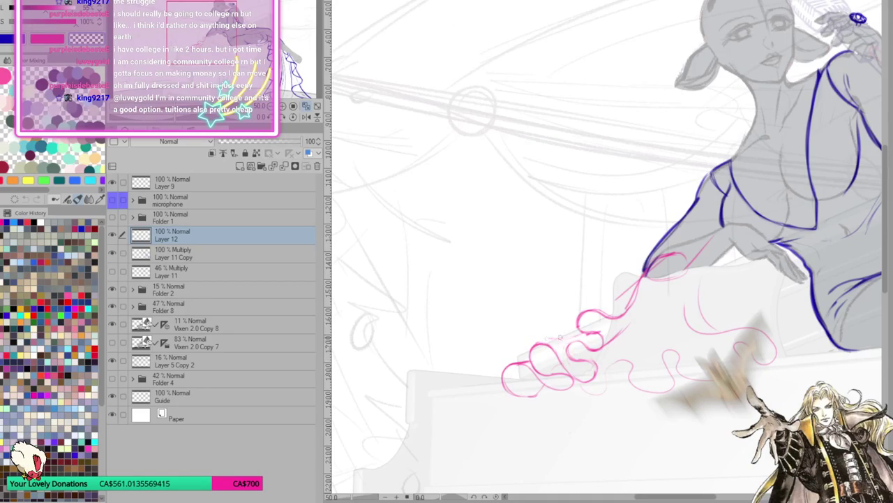
pyautogui.moveTo(539, 343)
pyautogui.mouseDown()
pyautogui.moveTo(555, 356)
pyautogui.moveTo(537, 370)
pyautogui.moveTo(593, 374)
pyautogui.moveTo(544, 342)
pyautogui.moveTo(532, 363)
pyautogui.moveTo(552, 370)
pyautogui.mouseUp()
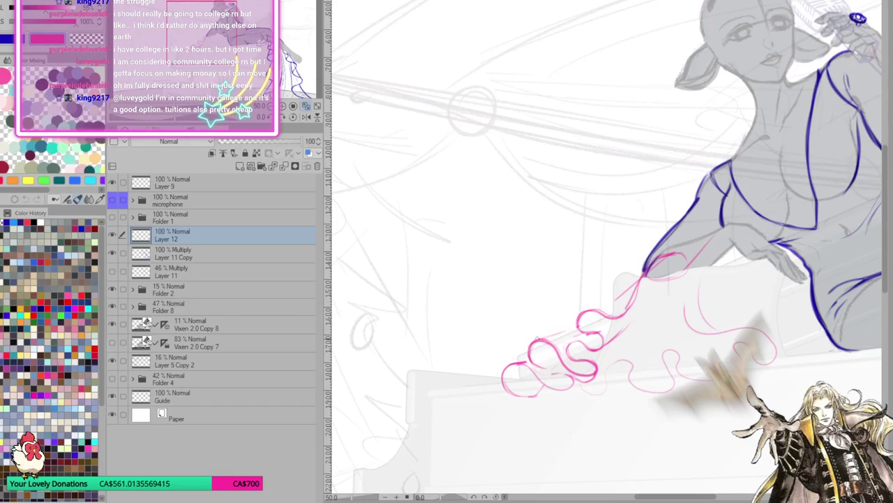
pyautogui.moveTo(655, 340); pyautogui.dragTo(602, 348)
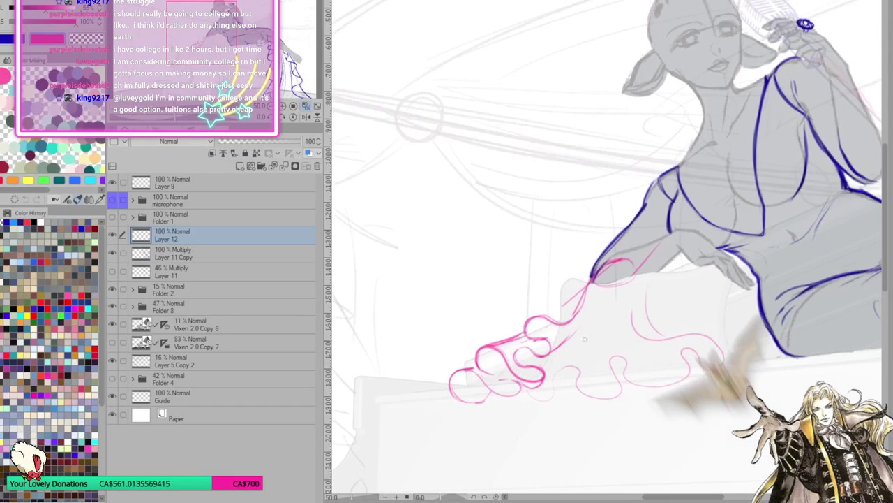
# Add pink fold lines along the sleeve and more loops at the ruffle ends, unflipping the view.
pyautogui.moveTo(565, 301); pyautogui.dragTo(531, 320)
pyautogui.moveTo(586, 288); pyautogui.dragTo(531, 321)
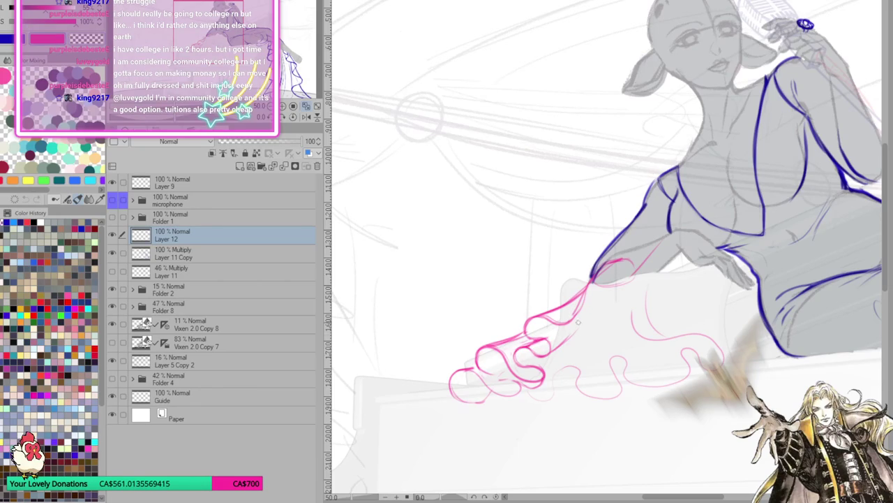
pyautogui.moveTo(569, 336); pyautogui.dragTo(609, 274)
pyautogui.press('h')
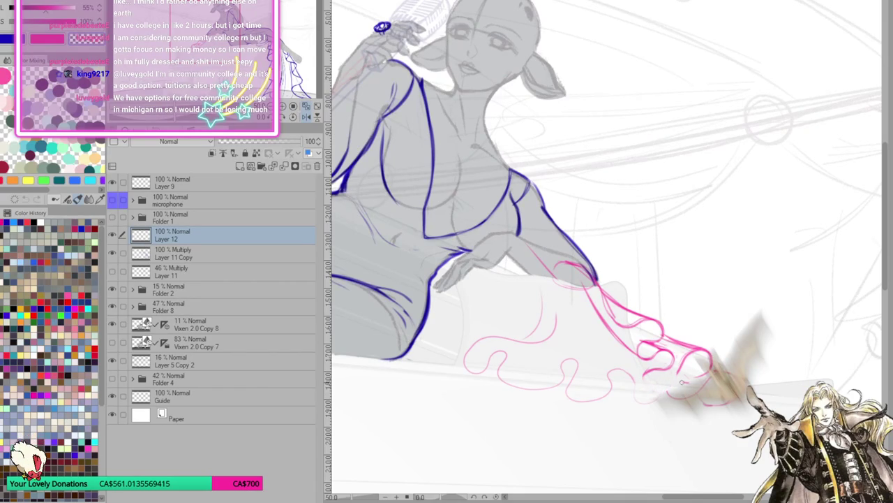
pyautogui.moveTo(698, 375); pyautogui.dragTo(672, 395)
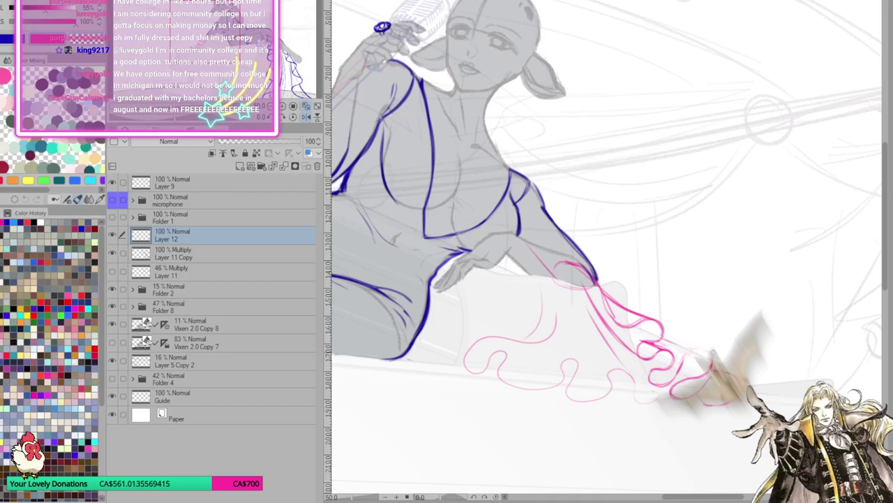
pyautogui.moveTo(714, 348); pyautogui.dragTo(680, 362)
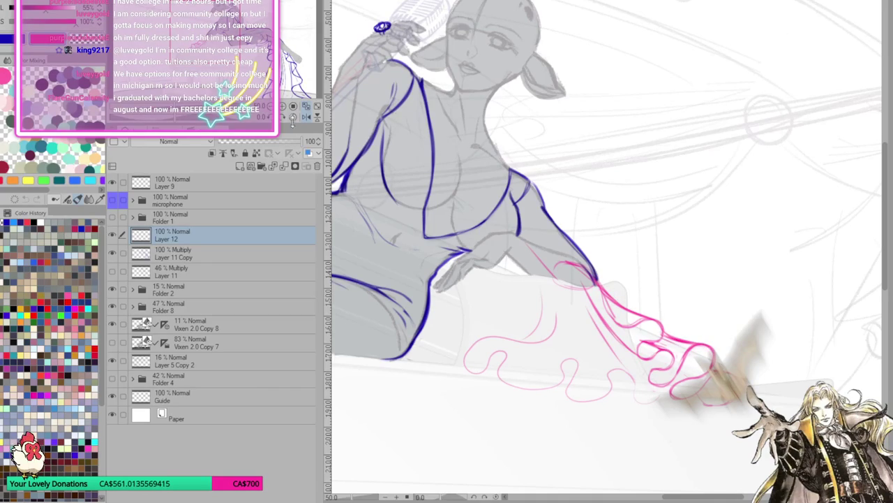
pyautogui.click(306, 116)
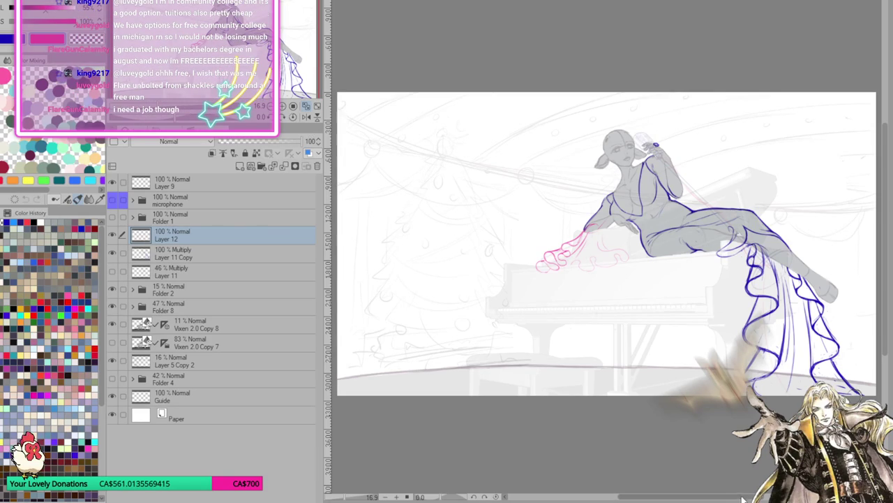
pyautogui.hotkey('ctrl', '+')
pyautogui.hotkey('ctrl', '+')
pyautogui.hotkey('ctrl', '+')
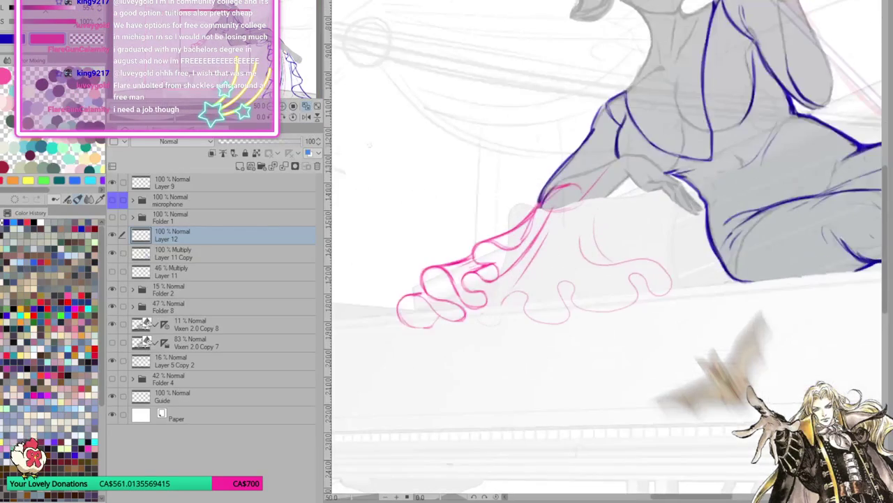
# Draw a vertical fold line in the hanging pink sleeve and darken it.
pyautogui.scroll(-1, 572, 281)
pyautogui.scroll(1, 572, 281)
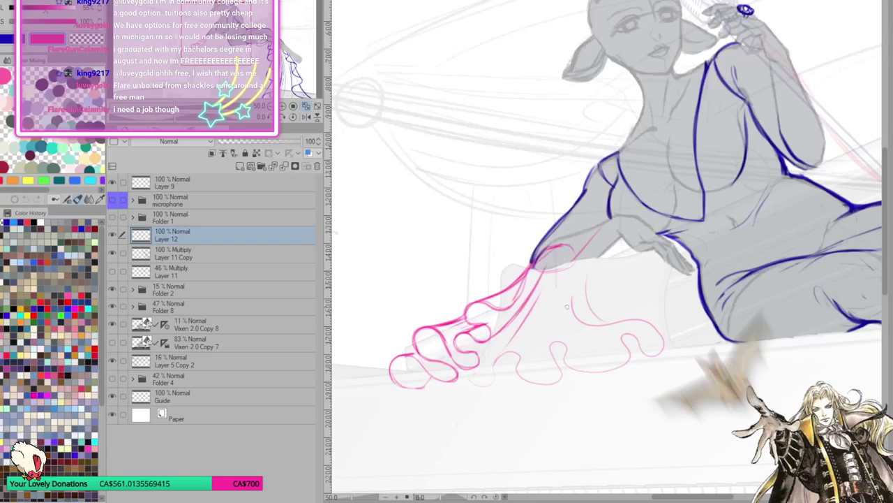
pyautogui.moveTo(565, 249); pyautogui.dragTo(572, 316)
pyautogui.moveTo(561, 278); pyautogui.dragTo(568, 304)
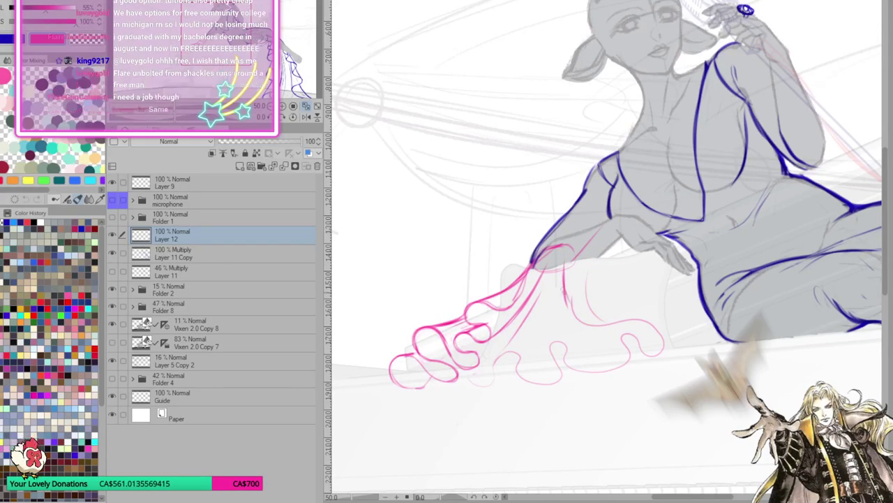
pyautogui.moveTo(563, 272); pyautogui.dragTo(564, 289)
# Erase the right part of the ruffle sketch and redraw the fold curling into a loop.
pyautogui.moveTo(595, 327)
pyautogui.mouseDown()
pyautogui.moveTo(629, 307)
pyautogui.moveTo(615, 361)
pyautogui.moveTo(669, 372)
pyautogui.mouseUp()
pyautogui.moveTo(565, 285)
pyautogui.mouseDown()
pyautogui.moveTo(568, 304)
pyautogui.moveTo(605, 305)
pyautogui.mouseUp()
pyautogui.hotkey('ctrl', 'z')
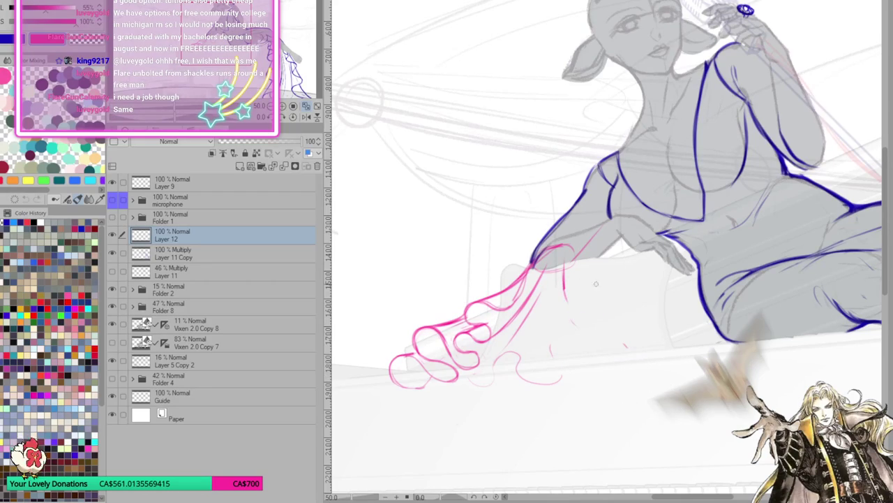
pyautogui.moveTo(564, 275)
pyautogui.mouseDown()
pyautogui.moveTo(590, 303)
pyautogui.moveTo(611, 307)
pyautogui.moveTo(616, 323)
pyautogui.moveTo(581, 340)
pyautogui.moveTo(630, 335)
pyautogui.moveTo(622, 359)
pyautogui.moveTo(587, 349)
pyautogui.moveTo(575, 373)
pyautogui.moveTo(555, 357)
pyautogui.moveTo(524, 355)
pyautogui.mouseUp()
# Redo the lower pink curl and erase the faint lower sleeve curls, checking in mirrored view.
pyautogui.click(306, 117)
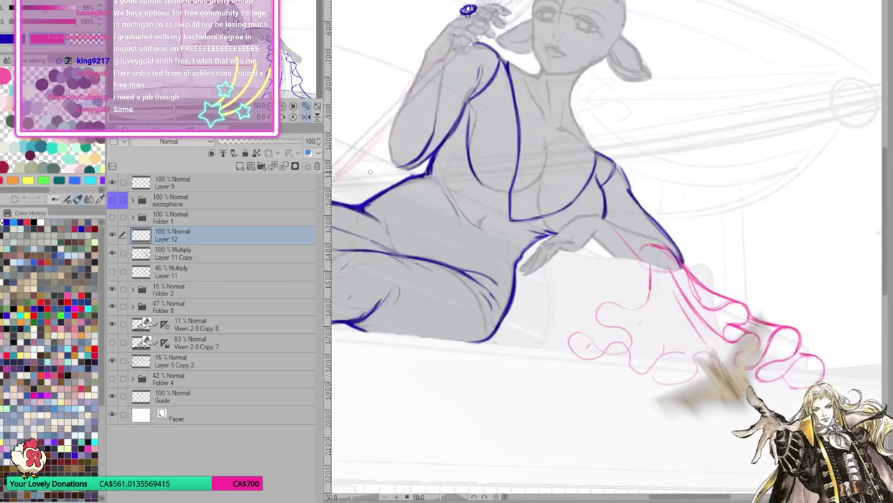
pyautogui.moveTo(621, 353)
pyautogui.mouseDown()
pyautogui.moveTo(635, 370)
pyautogui.moveTo(694, 363)
pyautogui.mouseUp()
pyautogui.moveTo(626, 347)
pyautogui.mouseDown()
pyautogui.moveTo(671, 381)
pyautogui.moveTo(688, 362)
pyautogui.moveTo(701, 377)
pyautogui.mouseUp()
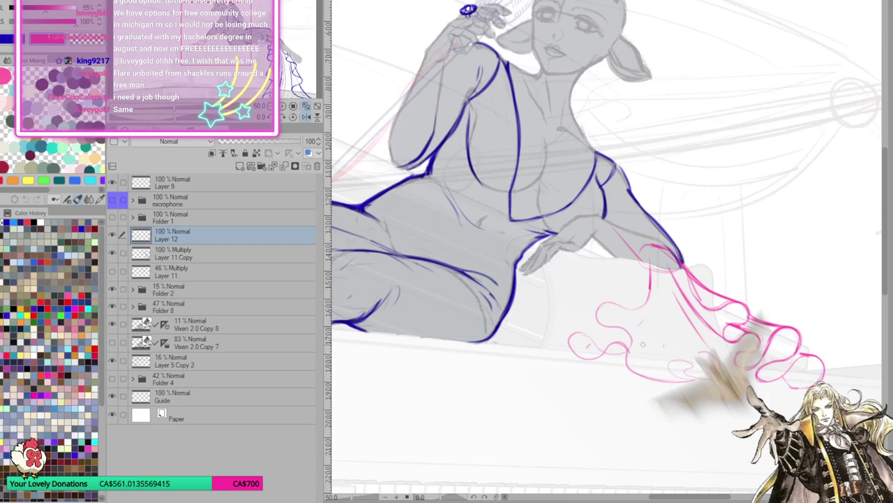
pyautogui.click(305, 117)
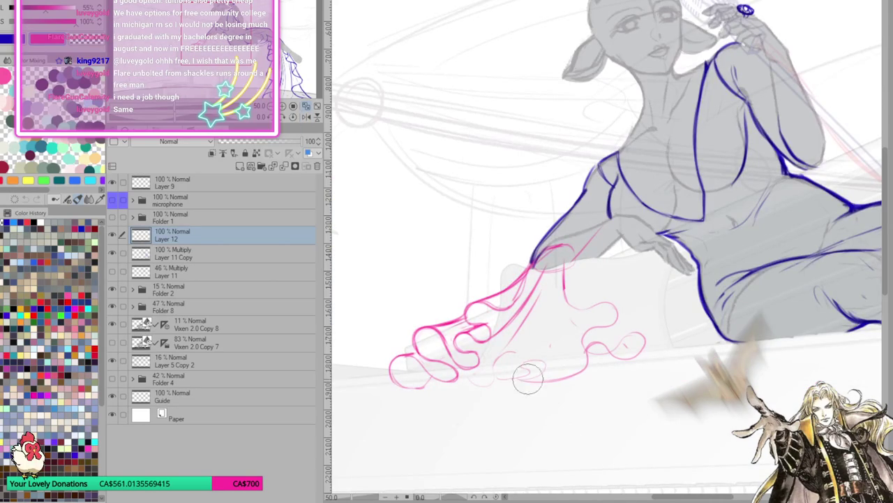
pyautogui.moveTo(611, 342)
pyautogui.mouseDown()
pyautogui.moveTo(558, 321)
pyautogui.moveTo(535, 361)
pyautogui.moveTo(500, 377)
pyautogui.mouseUp()
pyautogui.moveTo(643, 381); pyautogui.dragTo(633, 391)
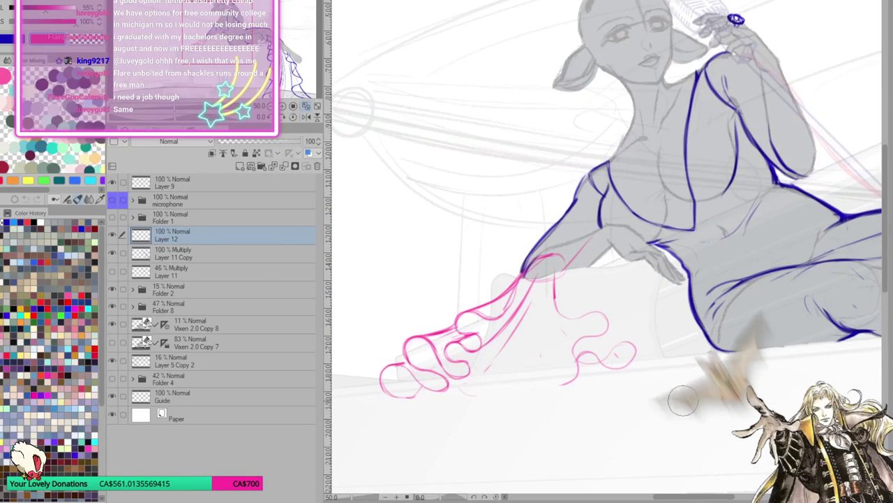
# Add new pink ruffle lines and faint strokes along the sleeve's right ruffle curl.
pyautogui.moveTo(565, 266); pyautogui.dragTo(601, 314)
pyautogui.moveTo(610, 335)
pyautogui.mouseDown()
pyautogui.moveTo(638, 350)
pyautogui.moveTo(627, 364)
pyautogui.mouseUp()
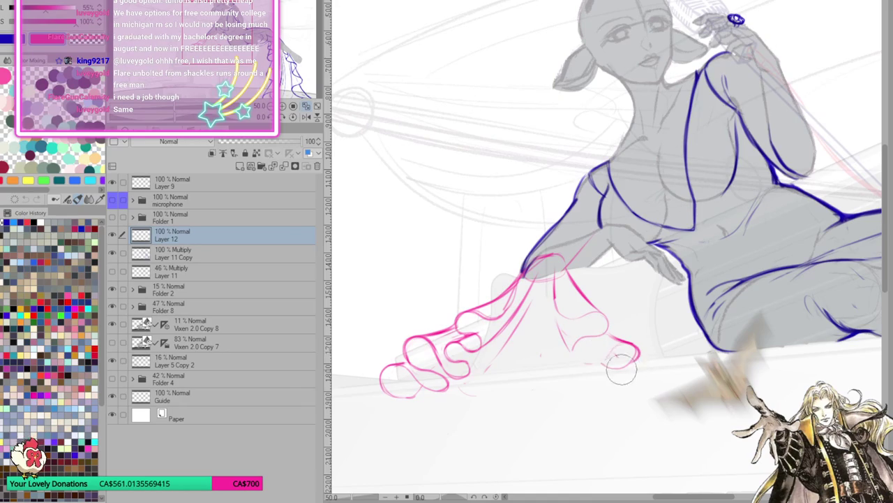
pyautogui.moveTo(638, 346); pyautogui.dragTo(629, 367)
pyautogui.moveTo(638, 314)
pyautogui.mouseDown()
pyautogui.moveTo(668, 371)
pyautogui.moveTo(656, 376)
pyautogui.mouseUp()
pyautogui.moveTo(608, 302)
pyautogui.mouseDown()
pyautogui.moveTo(674, 298)
pyautogui.moveTo(604, 308)
pyautogui.mouseUp()
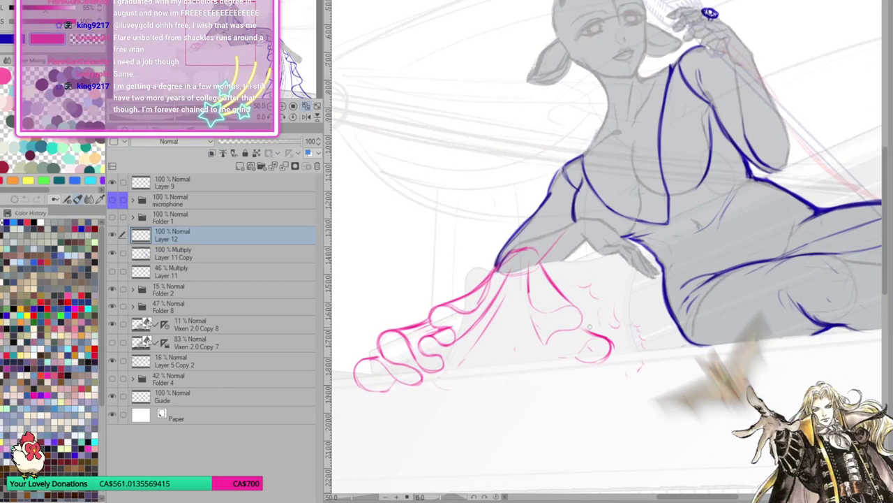
pyautogui.moveTo(632, 319)
pyautogui.mouseDown()
pyautogui.moveTo(648, 356)
pyautogui.moveTo(804, 352)
pyautogui.mouseUp()
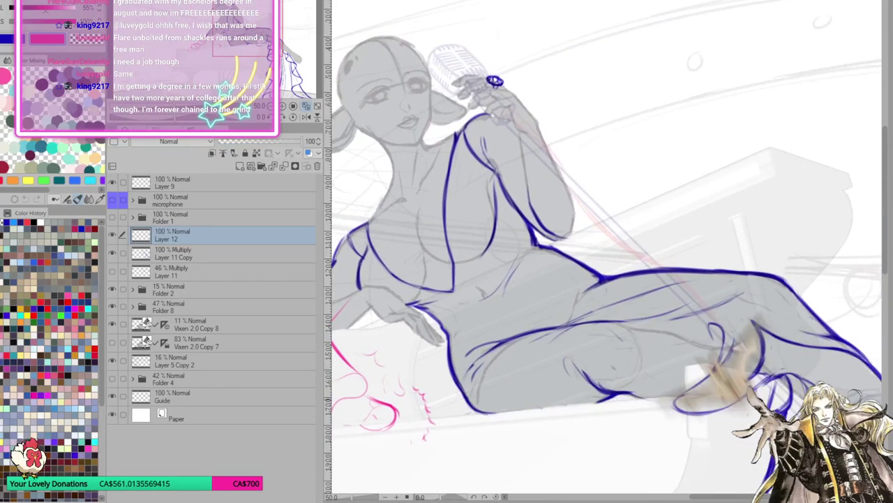
pyautogui.scroll(2, 804, 352)
pyautogui.scroll(2, 768, 314)
pyautogui.scroll(2, 733, 259)
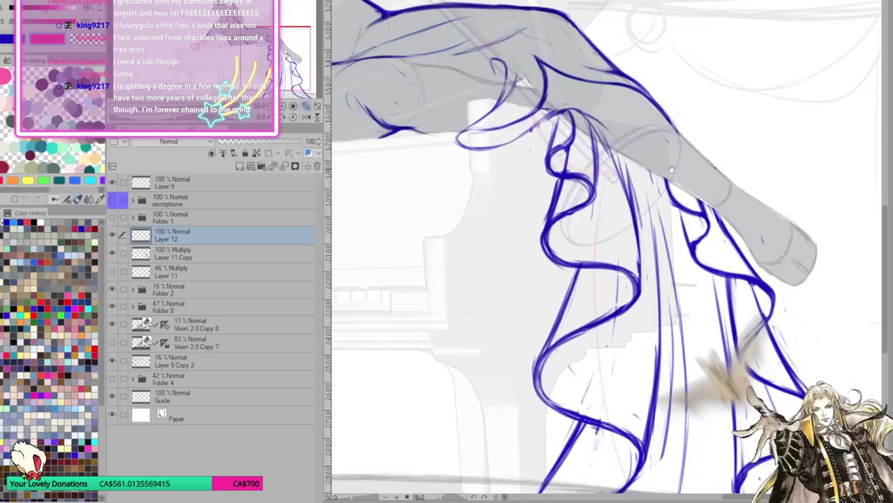
pyautogui.scroll(2, 697, 204)
pyautogui.scroll(-2, 696, 204)
pyautogui.scroll(-2, 712, 206)
pyautogui.scroll(-2, 733, 210)
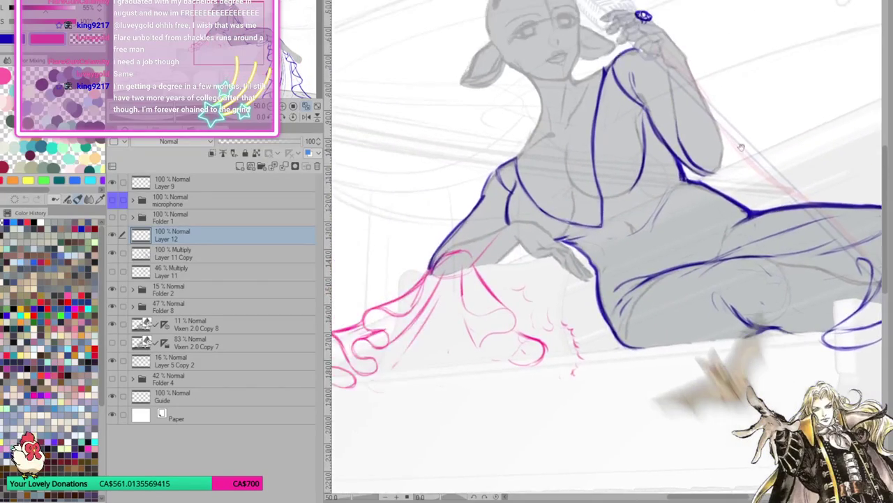
pyautogui.scroll(-2, 764, 214)
pyautogui.moveTo(765, 214); pyautogui.dragTo(741, 188)
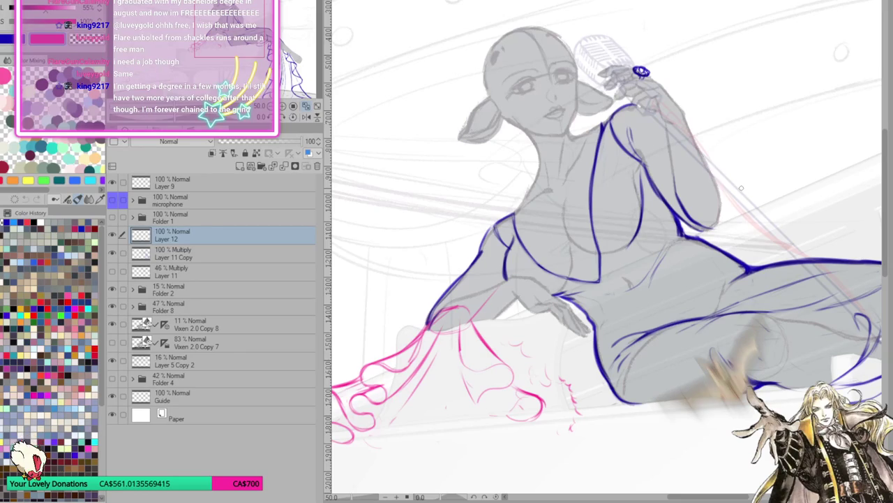
pyautogui.moveTo(724, 183); pyautogui.dragTo(667, 168)
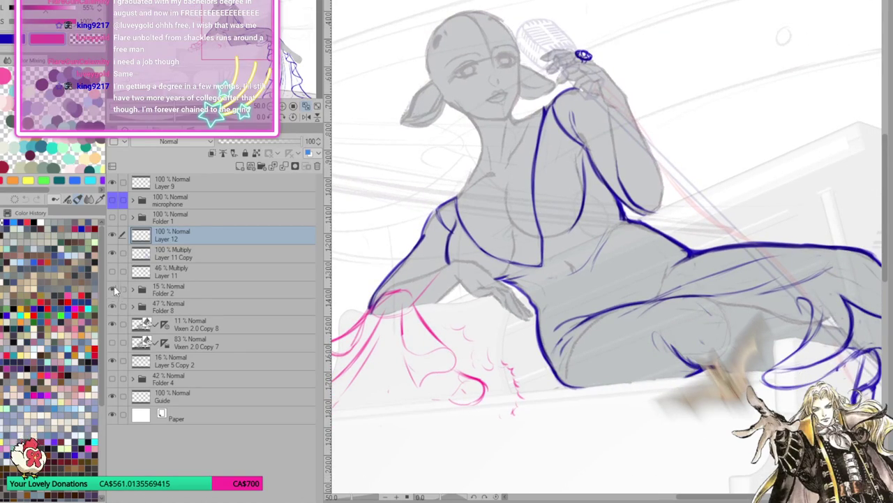
pyautogui.click(113, 287)
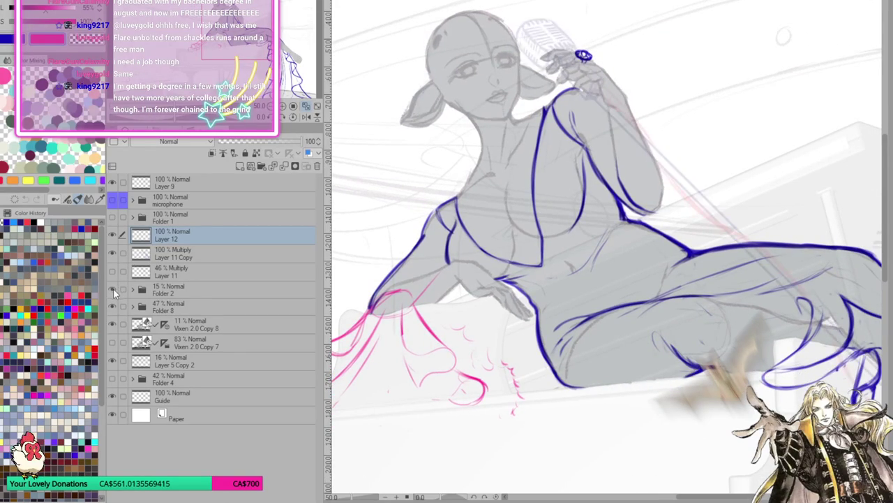
pyautogui.click(114, 307)
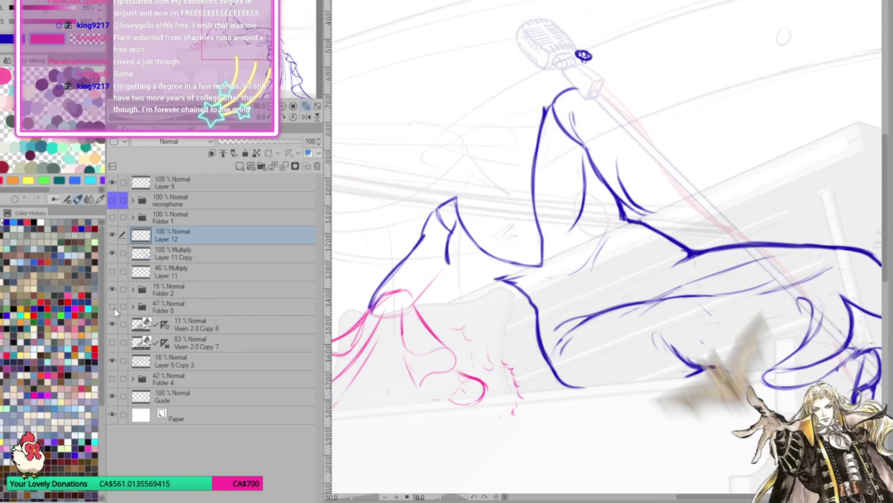
pyautogui.click(114, 307)
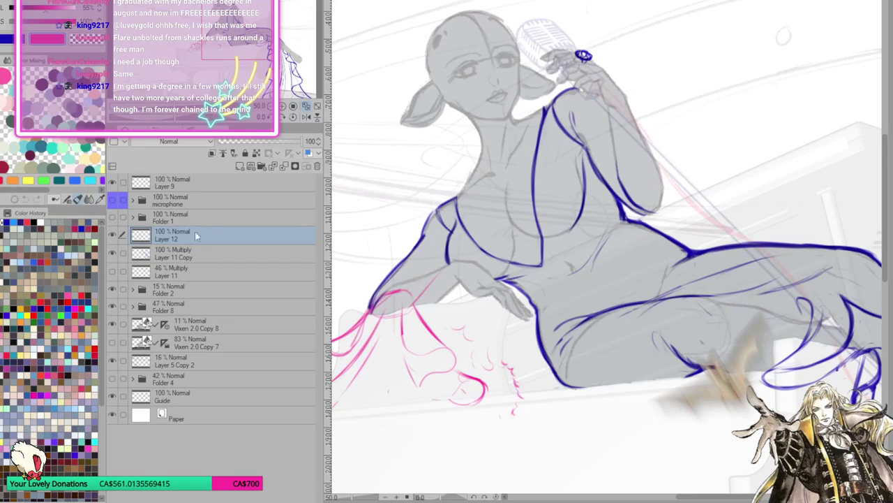
pyautogui.press('^')
pyautogui.press('^')
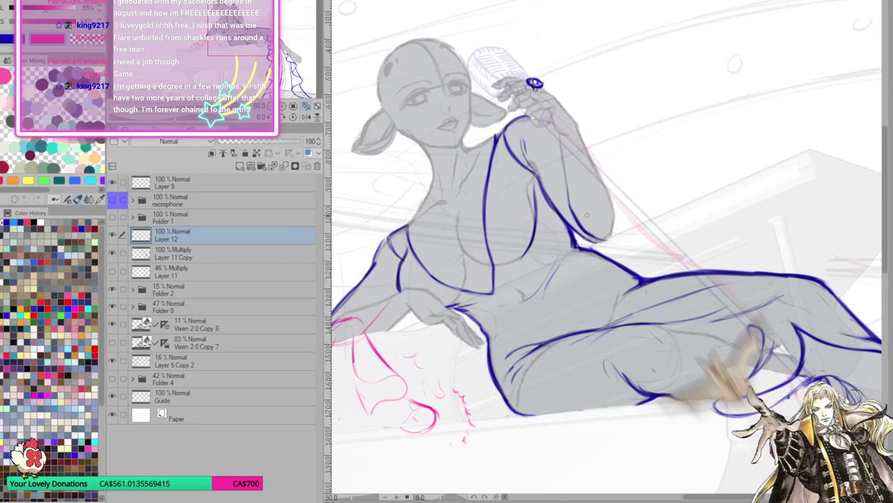
# Outline the pink sleeve on the microphone arm from the shoulder down around the elbow.
pyautogui.moveTo(578, 209)
pyautogui.mouseDown()
pyautogui.moveTo(579, 193)
pyautogui.moveTo(576, 205)
pyautogui.mouseUp()
pyautogui.moveTo(580, 242); pyautogui.dragTo(614, 235)
pyautogui.moveTo(601, 193)
pyautogui.mouseDown()
pyautogui.moveTo(614, 239)
pyautogui.moveTo(616, 218)
pyautogui.moveTo(619, 229)
pyautogui.moveTo(585, 234)
pyautogui.mouseUp()
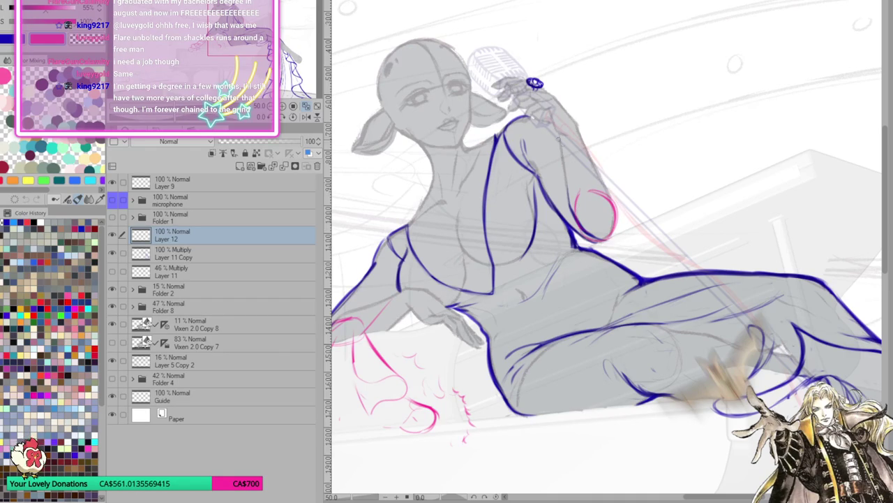
pyautogui.moveTo(538, 117); pyautogui.dragTo(604, 191)
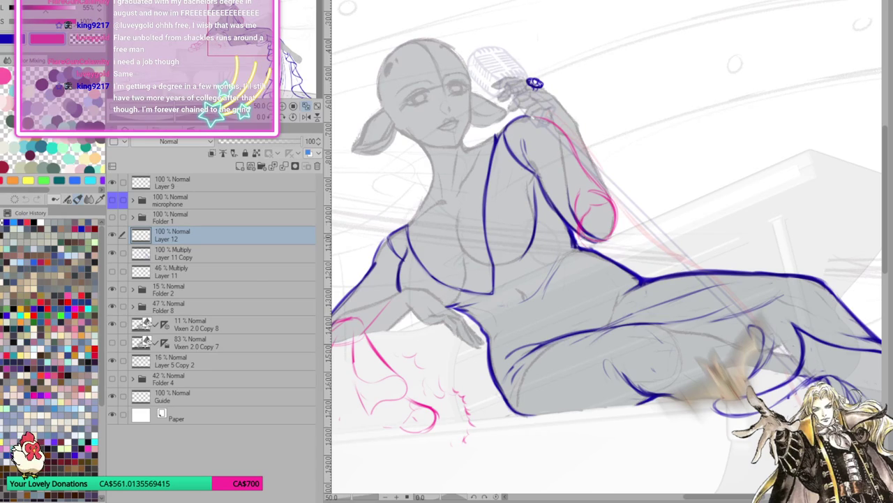
# Draw looping ruffles at the elbow, extending them right to drape over the thigh.
pyautogui.moveTo(629, 219)
pyautogui.mouseDown()
pyautogui.moveTo(613, 248)
pyautogui.moveTo(632, 222)
pyautogui.mouseUp()
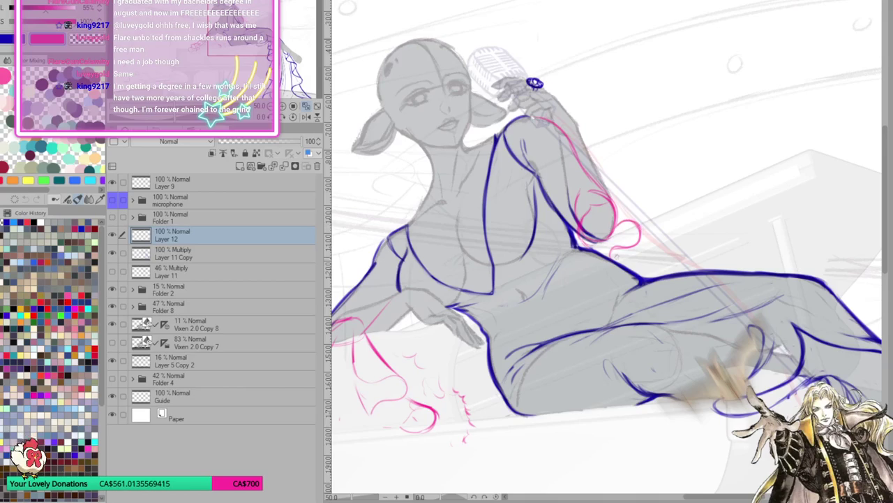
pyautogui.moveTo(633, 255)
pyautogui.mouseDown()
pyautogui.moveTo(662, 236)
pyautogui.moveTo(646, 233)
pyautogui.moveTo(666, 264)
pyautogui.moveTo(647, 278)
pyautogui.moveTo(651, 289)
pyautogui.moveTo(675, 293)
pyautogui.moveTo(688, 268)
pyautogui.moveTo(648, 276)
pyautogui.moveTo(707, 261)
pyautogui.moveTo(709, 271)
pyautogui.mouseUp()
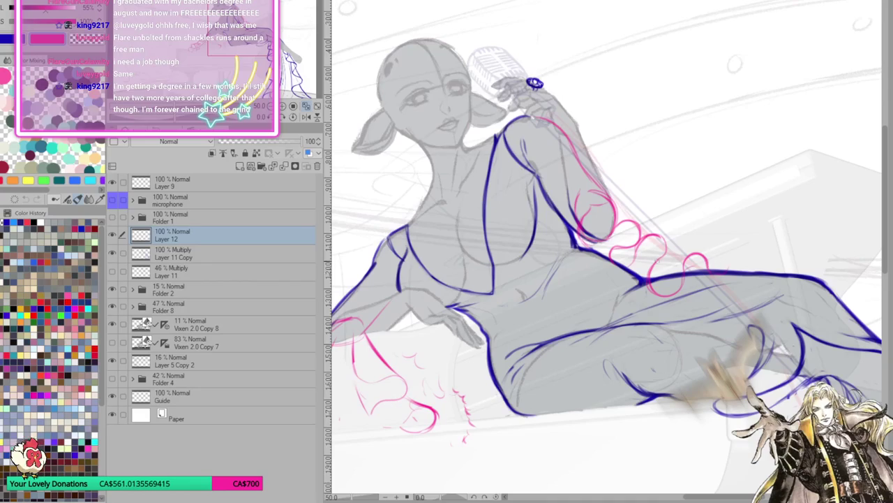
pyautogui.moveTo(648, 282); pyautogui.dragTo(654, 234)
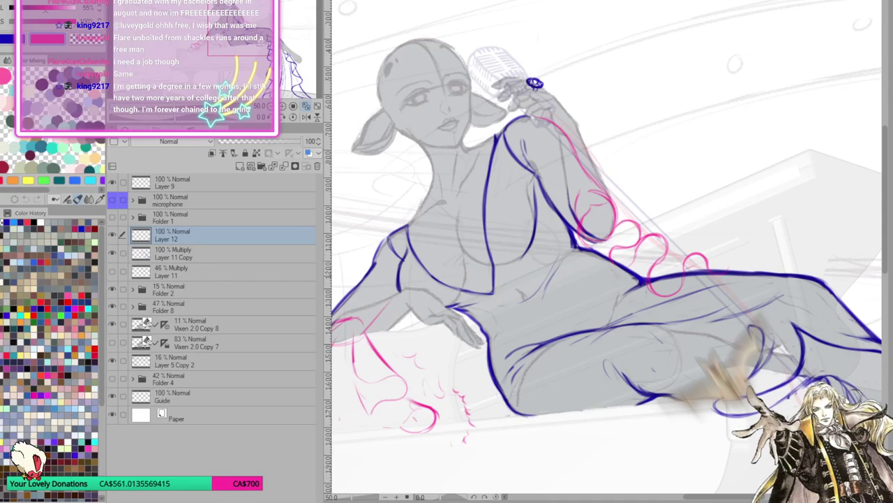
pyautogui.moveTo(609, 278)
pyautogui.mouseDown()
pyautogui.moveTo(638, 243)
pyautogui.moveTo(606, 257)
pyautogui.mouseUp()
pyautogui.moveTo(683, 268)
pyautogui.mouseDown()
pyautogui.moveTo(710, 256)
pyautogui.moveTo(755, 265)
pyautogui.mouseUp()
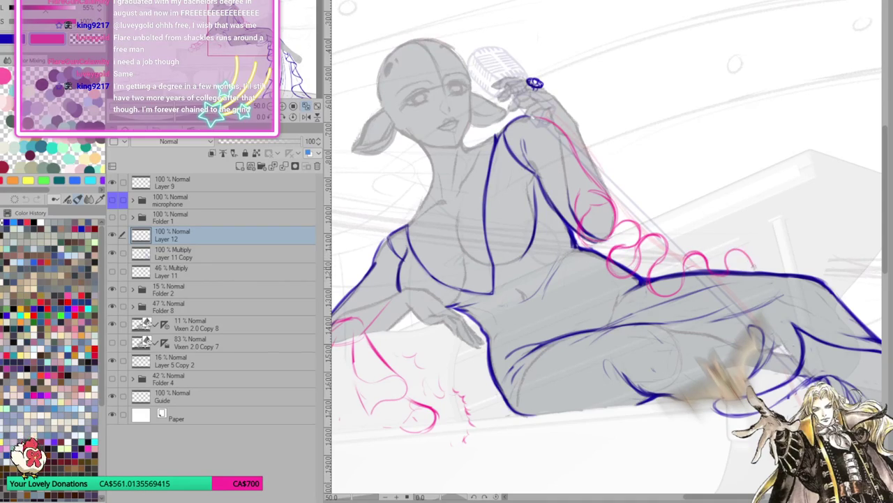
# Add curls above the elbow ruffles and retrace the ruffle loops darker.
pyautogui.moveTo(612, 202)
pyautogui.mouseDown()
pyautogui.moveTo(662, 175)
pyautogui.moveTo(678, 189)
pyautogui.moveTo(677, 227)
pyautogui.moveTo(721, 200)
pyautogui.mouseUp()
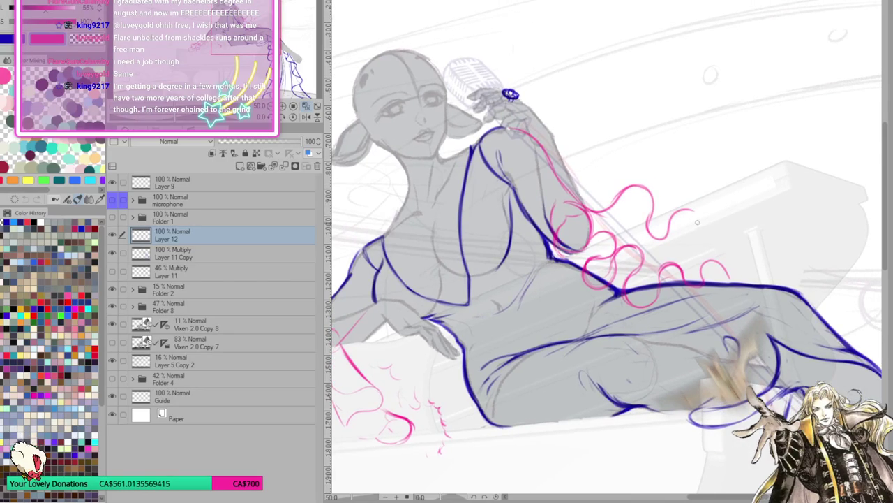
pyautogui.moveTo(632, 194)
pyautogui.mouseDown()
pyautogui.moveTo(659, 249)
pyautogui.moveTo(716, 231)
pyautogui.moveTo(726, 264)
pyautogui.moveTo(774, 260)
pyautogui.moveTo(779, 282)
pyautogui.mouseUp()
pyautogui.moveTo(724, 264)
pyautogui.mouseDown()
pyautogui.moveTo(765, 252)
pyautogui.moveTo(775, 285)
pyautogui.moveTo(740, 256)
pyautogui.moveTo(722, 268)
pyautogui.moveTo(765, 286)
pyautogui.moveTo(731, 313)
pyautogui.moveTo(764, 323)
pyautogui.moveTo(771, 301)
pyautogui.moveTo(736, 322)
pyautogui.moveTo(726, 270)
pyautogui.moveTo(731, 299)
pyautogui.mouseUp()
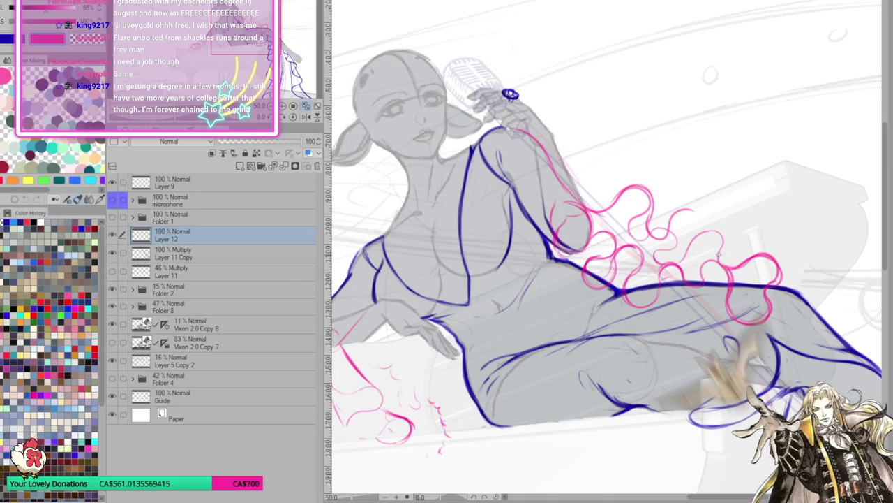
pyautogui.moveTo(690, 247); pyautogui.dragTo(723, 255)
pyautogui.moveTo(653, 242)
pyautogui.mouseDown()
pyautogui.moveTo(684, 209)
pyautogui.moveTo(666, 210)
pyautogui.mouseUp()
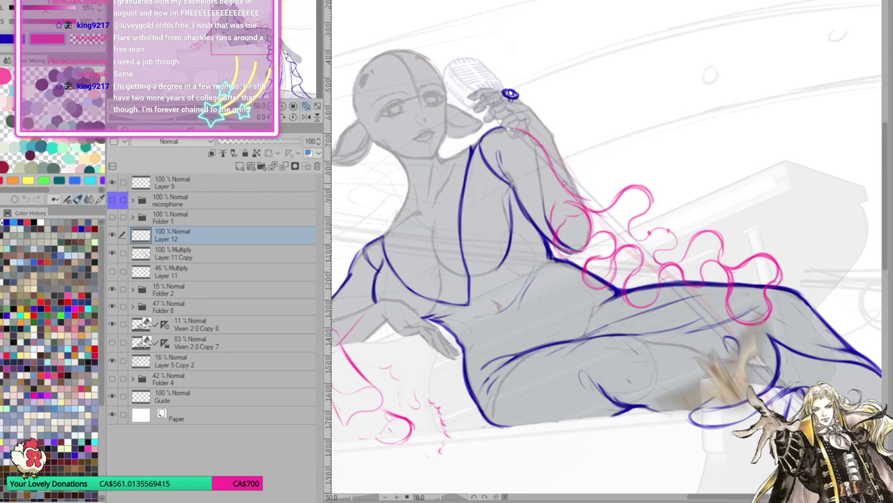
# Check the sleeve in mirrored view, then erase and redraw part of the upper ruffle curls.
pyautogui.press('h')
pyautogui.moveTo(726, 316); pyautogui.dragTo(719, 311)
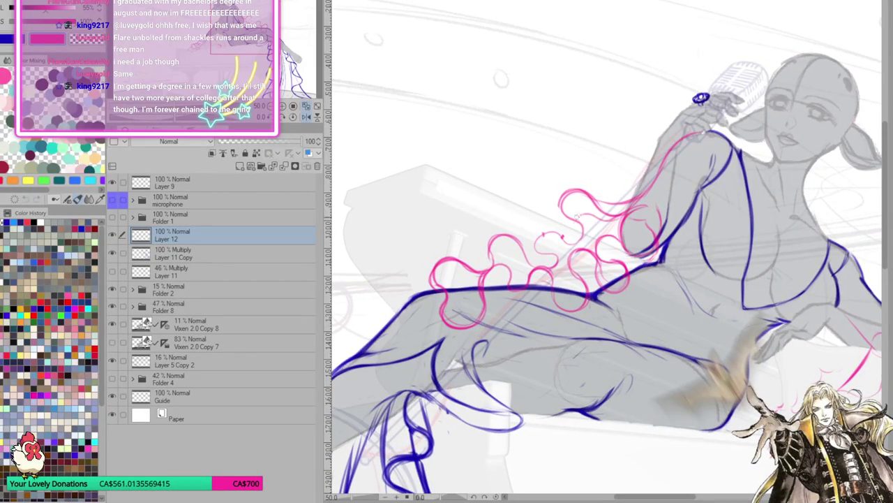
pyautogui.press('h')
pyautogui.moveTo(632, 230)
pyautogui.mouseDown()
pyautogui.moveTo(637, 204)
pyautogui.moveTo(613, 218)
pyautogui.moveTo(586, 192)
pyautogui.moveTo(617, 195)
pyautogui.mouseUp()
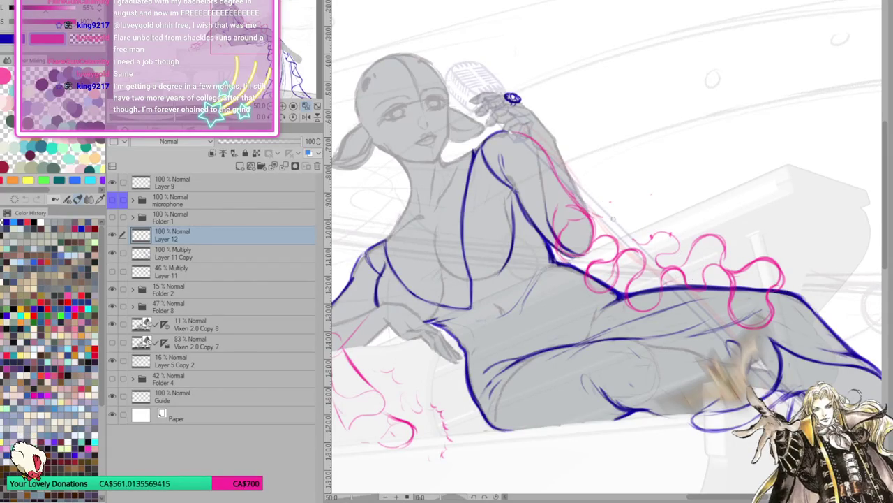
pyautogui.moveTo(590, 222)
pyautogui.mouseDown()
pyautogui.moveTo(635, 217)
pyautogui.moveTo(643, 222)
pyautogui.moveTo(636, 240)
pyautogui.moveTo(639, 232)
pyautogui.moveTo(656, 235)
pyautogui.moveTo(641, 236)
pyautogui.moveTo(637, 214)
pyautogui.moveTo(596, 216)
pyautogui.mouseUp()
# Replace the last ruffle strokes with a thin pink line running through the ruffles.
pyautogui.hotkey('ctrl', 'z')
pyautogui.hotkey('ctrl', 'z')
pyautogui.hotkey('ctrl', 'z')
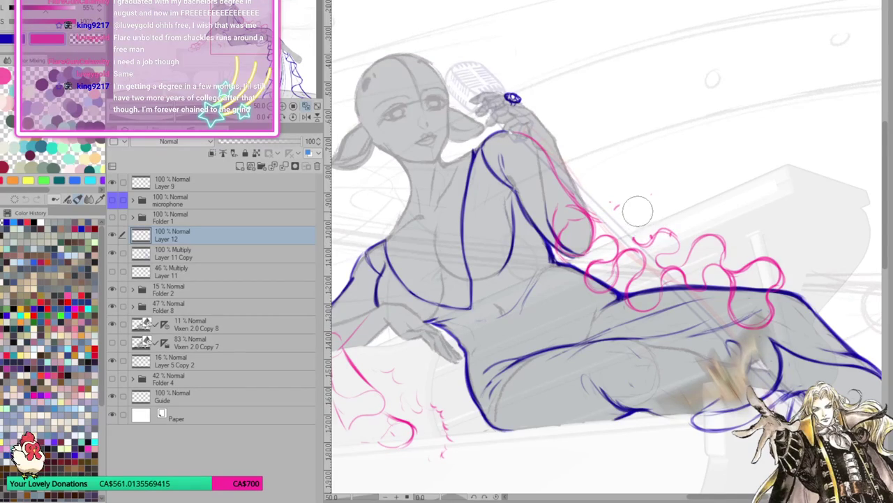
pyautogui.moveTo(590, 213)
pyautogui.mouseDown()
pyautogui.moveTo(625, 222)
pyautogui.moveTo(646, 213)
pyautogui.moveTo(661, 235)
pyautogui.moveTo(652, 248)
pyautogui.moveTo(667, 251)
pyautogui.moveTo(670, 223)
pyautogui.moveTo(680, 244)
pyautogui.mouseUp()
pyautogui.press('p')
pyautogui.moveTo(592, 222)
pyautogui.mouseDown()
pyautogui.moveTo(620, 234)
pyautogui.moveTo(654, 226)
pyautogui.moveTo(647, 230)
pyautogui.moveTo(661, 235)
pyautogui.moveTo(660, 269)
pyautogui.moveTo(669, 241)
pyautogui.moveTo(629, 236)
pyautogui.moveTo(580, 203)
pyautogui.moveTo(637, 236)
pyautogui.moveTo(656, 226)
pyautogui.moveTo(636, 235)
pyautogui.moveTo(573, 198)
pyautogui.moveTo(628, 225)
pyautogui.moveTo(666, 227)
pyautogui.mouseUp()
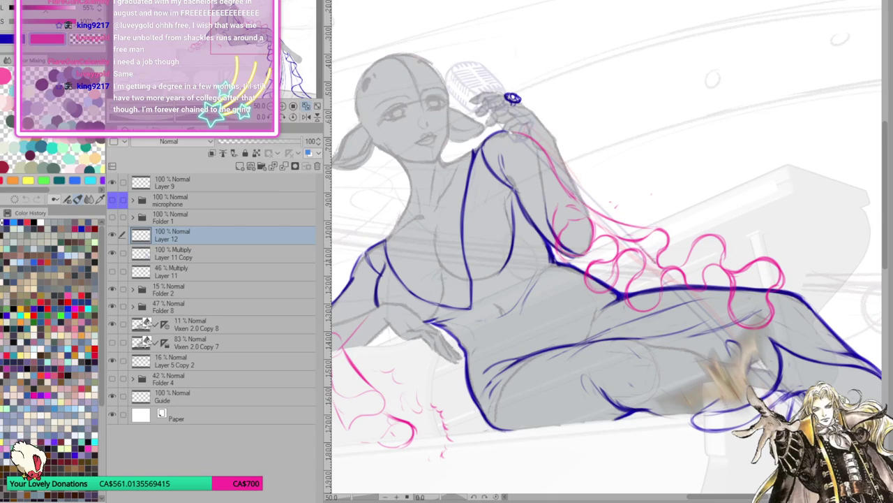
pyautogui.moveTo(705, 232); pyautogui.dragTo(563, 157)
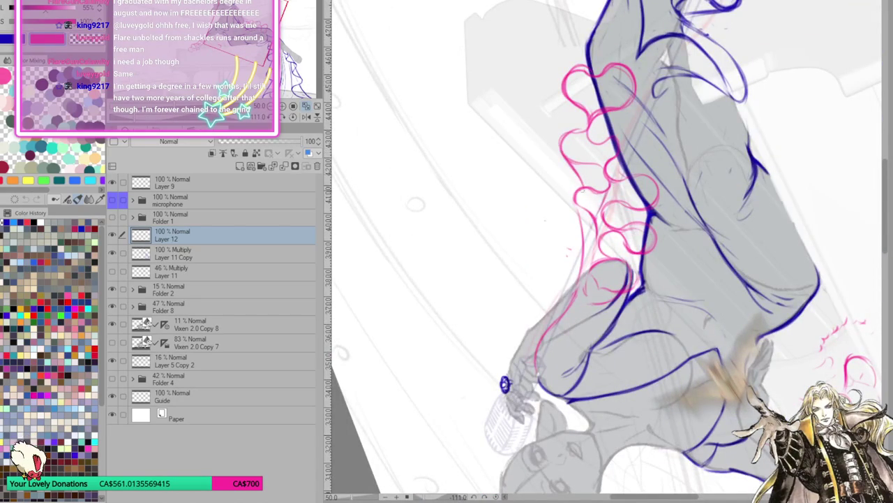
# Rotate the canvas view through upright and diagonal back to level, roughly 0°.
pyautogui.moveTo(704, 217)
pyautogui.mouseDown()
pyautogui.moveTo(451, 386)
pyautogui.moveTo(790, 337)
pyautogui.moveTo(665, 310)
pyautogui.mouseUp()
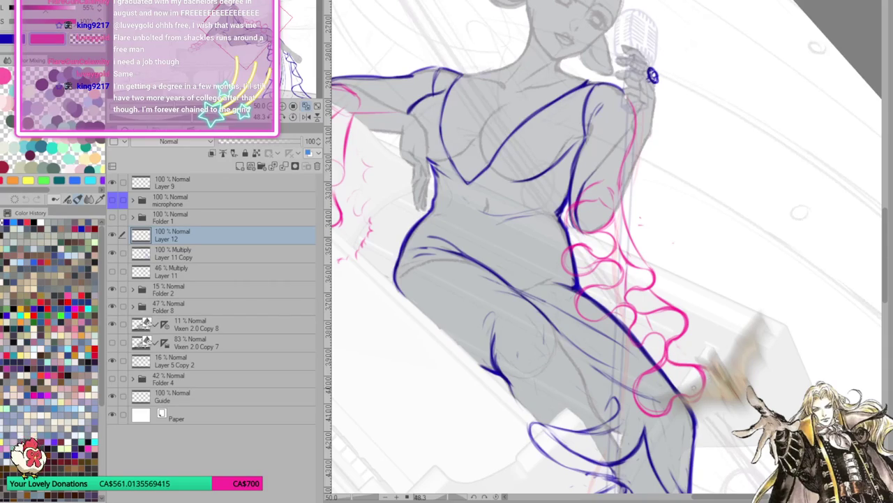
pyautogui.moveTo(685, 353)
pyautogui.mouseDown()
pyautogui.moveTo(751, 277)
pyautogui.moveTo(732, 328)
pyautogui.mouseUp()
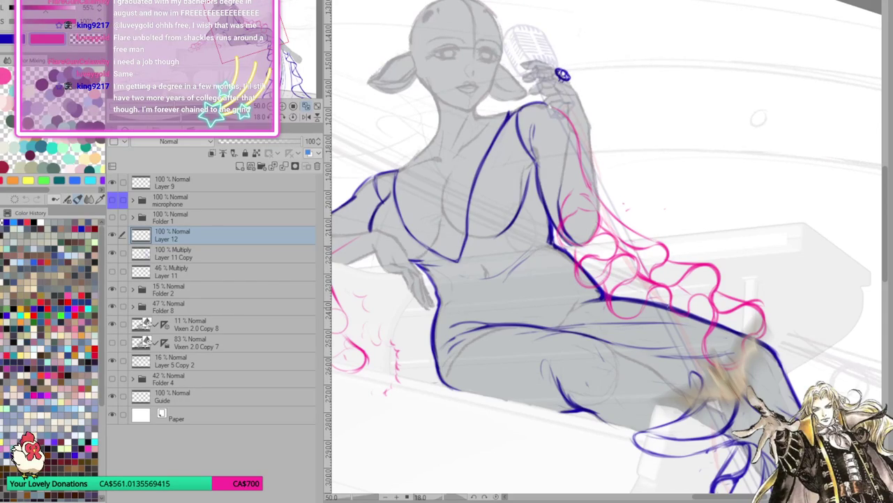
pyautogui.moveTo(627, 208); pyautogui.dragTo(685, 275)
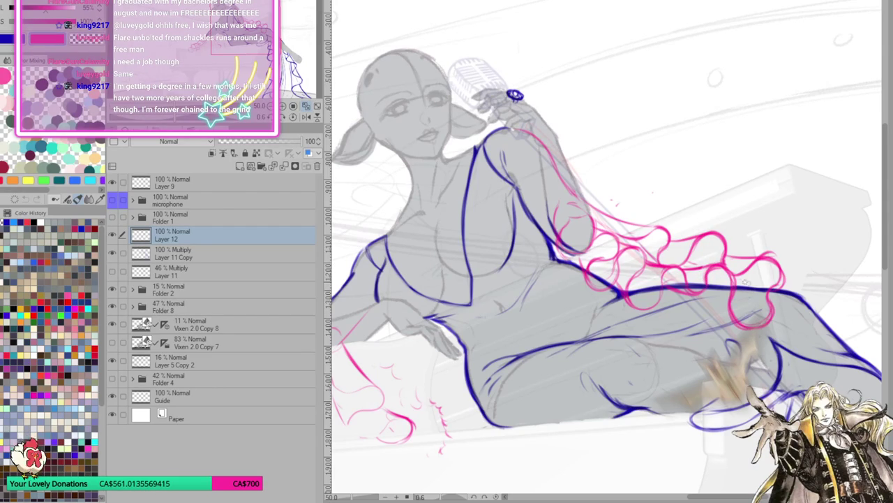
# Zoom in on the thigh and replace a misplaced curl with a pink sleeve curl extending downward.
pyautogui.moveTo(760, 340); pyautogui.dragTo(438, 454)
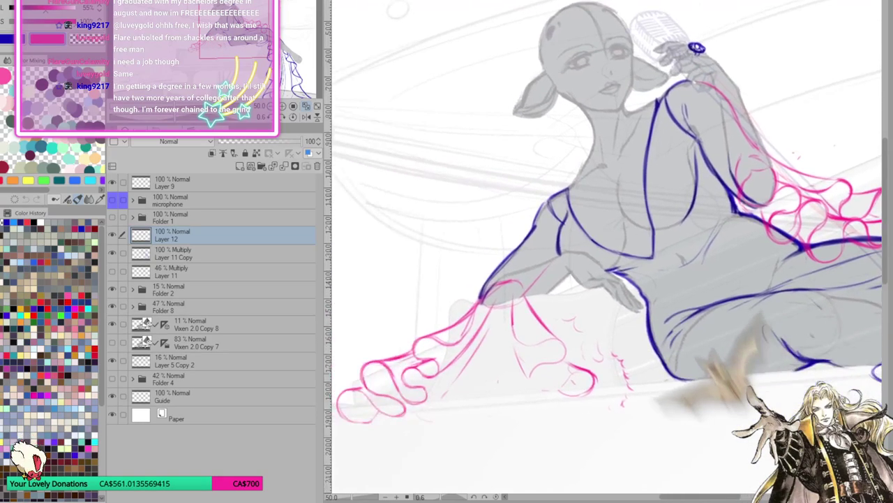
pyautogui.moveTo(832, 234)
pyautogui.mouseDown()
pyautogui.moveTo(637, 278)
pyautogui.moveTo(601, 362)
pyautogui.mouseUp()
pyautogui.hotkey('ctrl', 'z')
pyautogui.moveTo(637, 274)
pyautogui.mouseDown()
pyautogui.moveTo(592, 365)
pyautogui.moveTo(592, 321)
pyautogui.mouseUp()
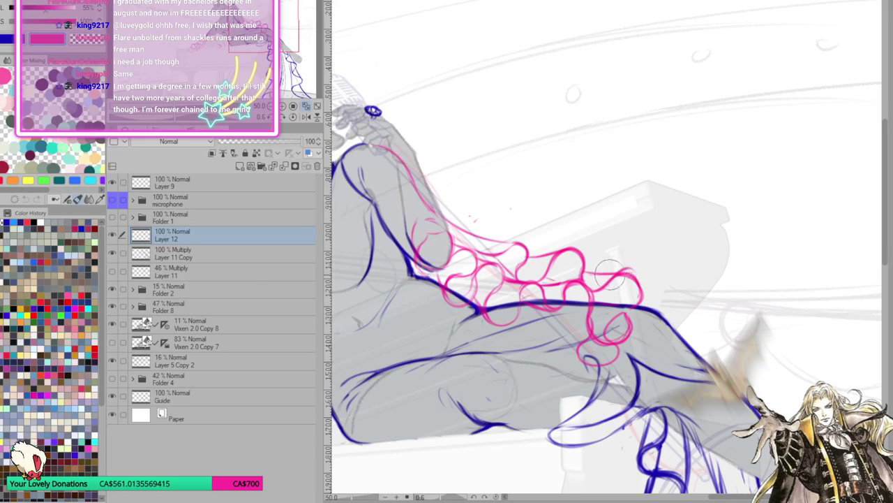
# Erase the lower pink sleeve loops, draw a new loop curling back, and fit the page in view.
pyautogui.moveTo(629, 287)
pyautogui.mouseDown()
pyautogui.moveTo(618, 324)
pyautogui.moveTo(580, 363)
pyautogui.mouseUp()
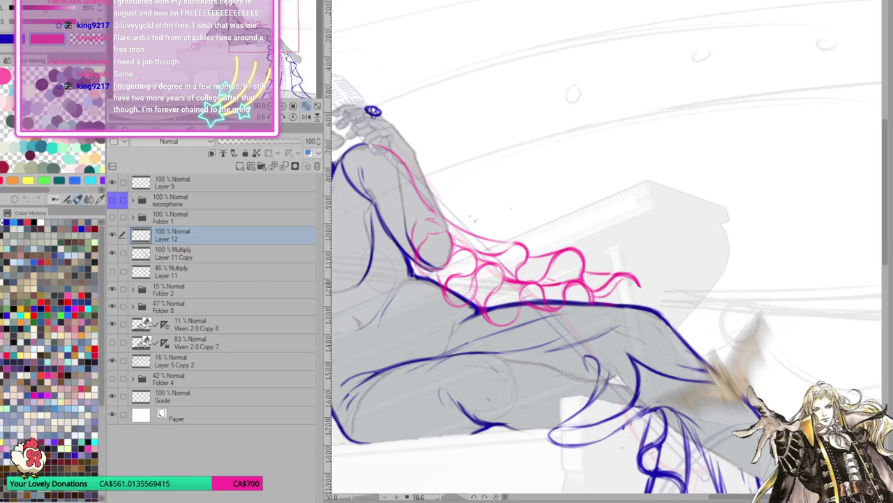
pyautogui.moveTo(639, 282); pyautogui.dragTo(628, 306)
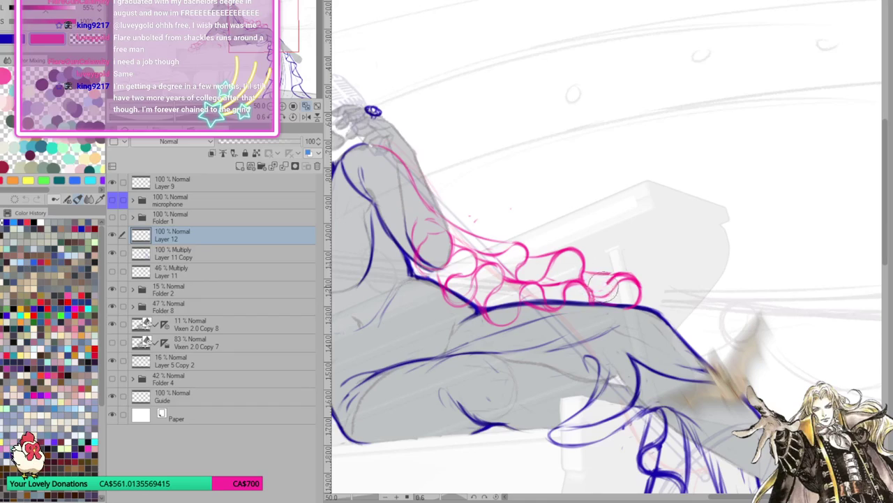
pyautogui.moveTo(713, 410); pyautogui.dragTo(808, 386)
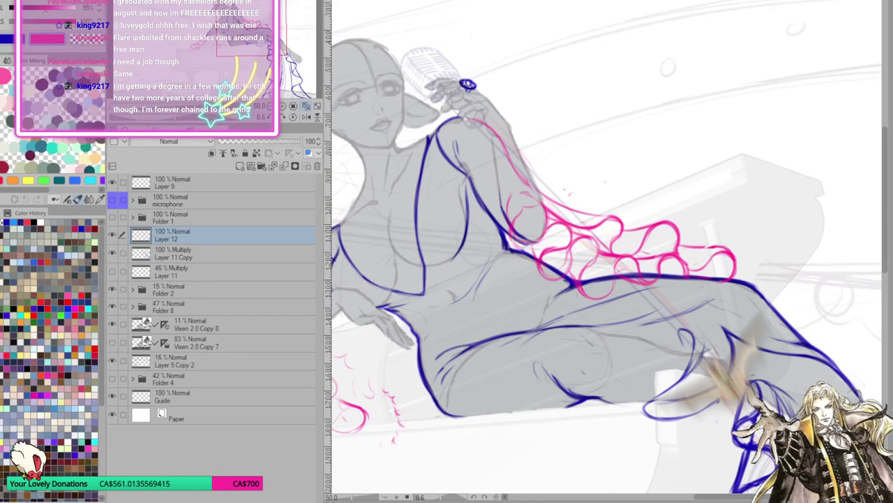
pyautogui.moveTo(546, 249)
pyautogui.mouseDown()
pyautogui.moveTo(570, 301)
pyautogui.moveTo(631, 274)
pyautogui.mouseUp()
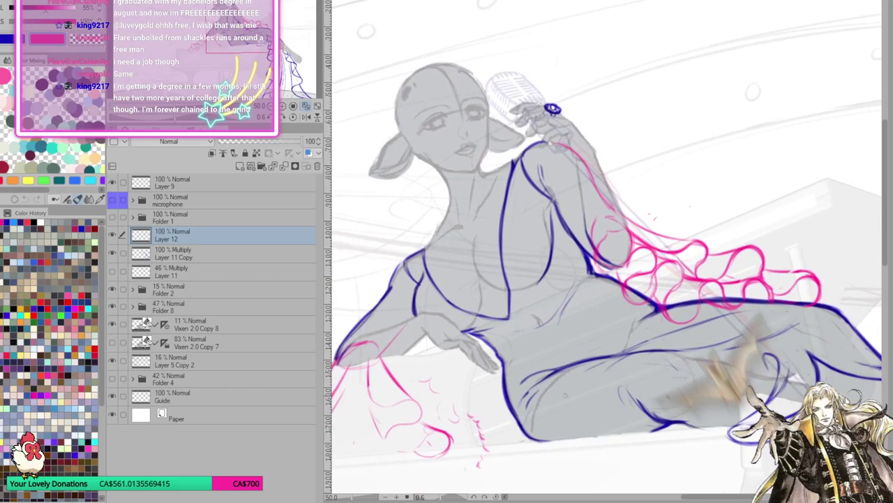
pyautogui.click(293, 119)
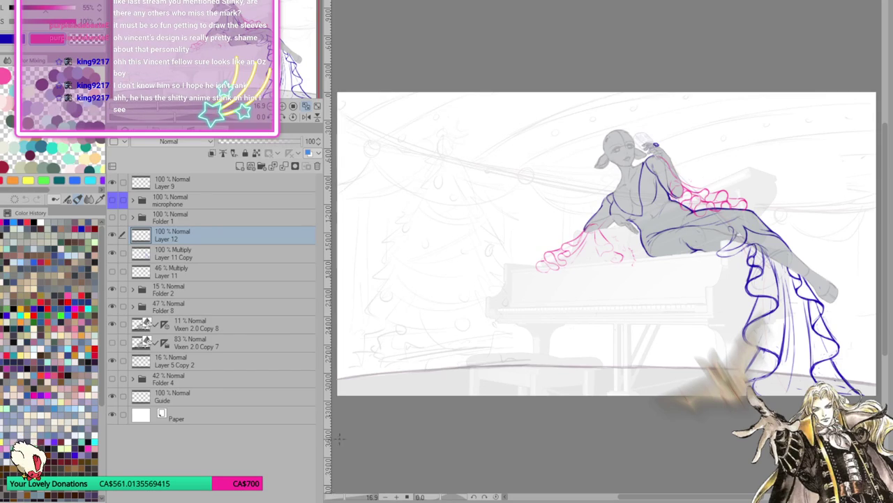
# Zoom in on the thigh and try a thin pink ruffle stroke, then undo it.
pyautogui.scroll(3, 491, 379)
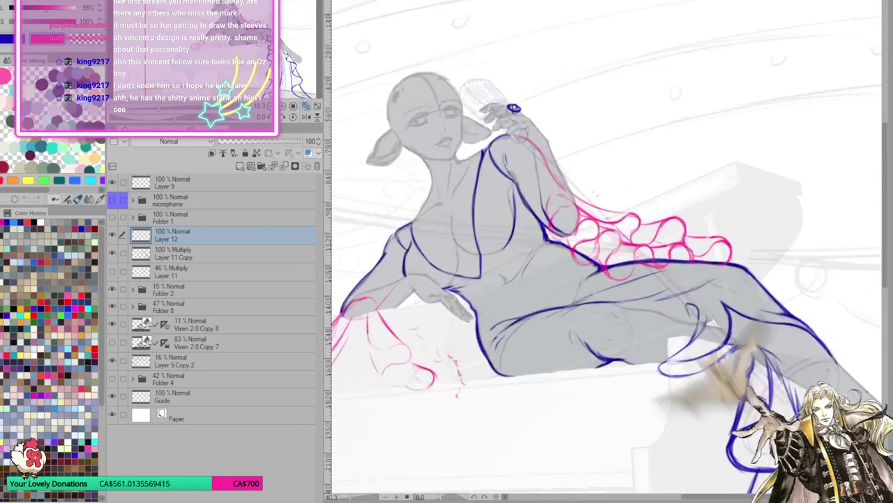
pyautogui.scroll(-1, 491, 379)
pyautogui.scroll(3, 649, 280)
pyautogui.scroll(-3, 649, 280)
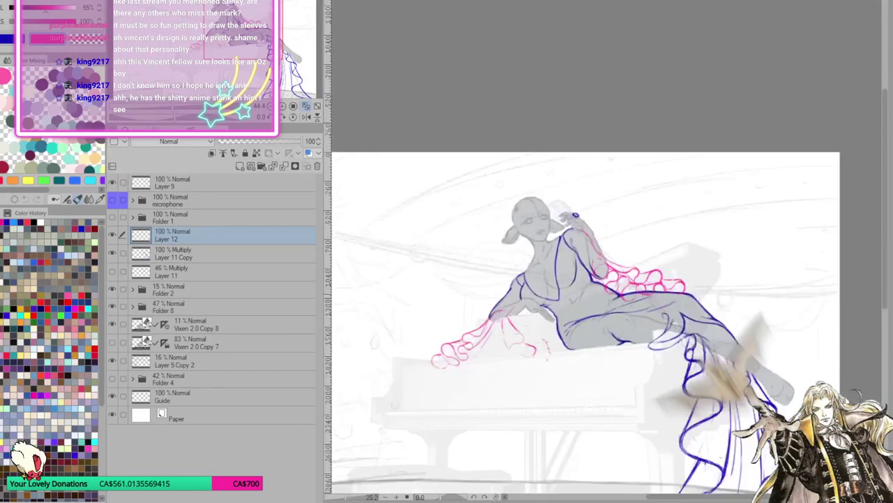
pyautogui.scroll(2, 649, 279)
pyautogui.scroll(2, 628, 311)
pyautogui.scroll(3, 635, 318)
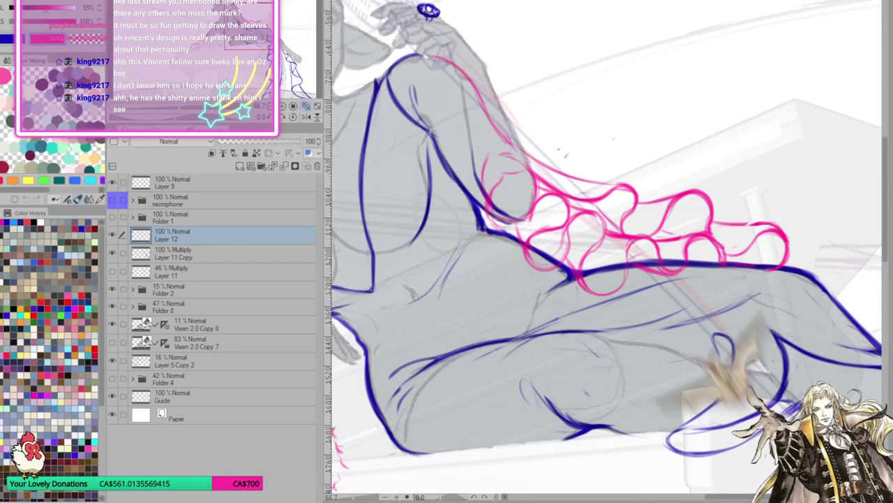
pyautogui.moveTo(498, 234); pyautogui.dragTo(517, 296)
pyautogui.hotkey('ctrl', 'z')
# Replace the pink loop below the blue thigh line with a new pink ruffle loop.
pyautogui.moveTo(588, 258)
pyautogui.mouseDown()
pyautogui.moveTo(583, 292)
pyautogui.moveTo(625, 284)
pyautogui.moveTo(600, 270)
pyautogui.moveTo(564, 283)
pyautogui.moveTo(599, 285)
pyautogui.mouseUp()
pyautogui.hotkey('ctrl', 'z')
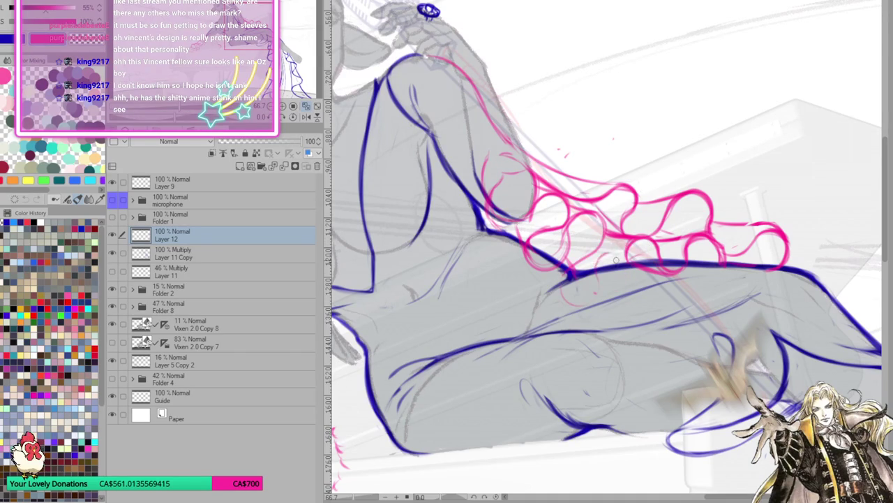
pyautogui.hotkey('ctrl', 'z')
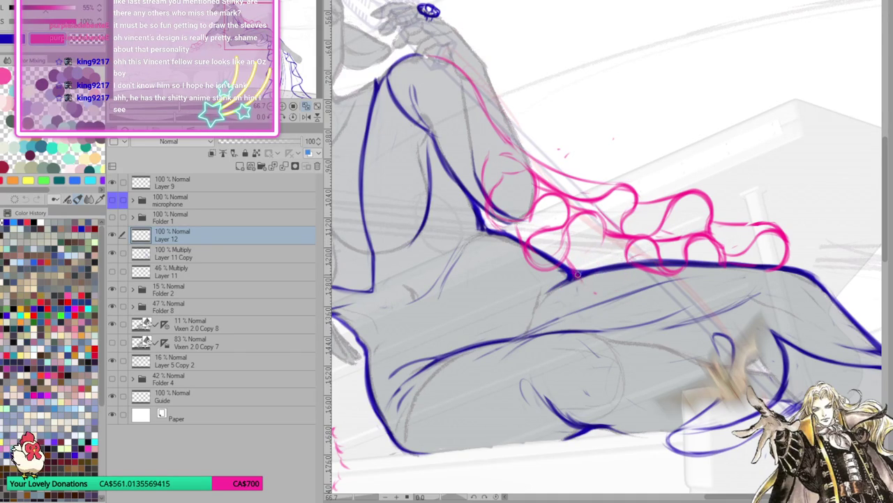
pyautogui.moveTo(581, 291); pyautogui.dragTo(585, 305)
pyautogui.moveTo(632, 246)
pyautogui.mouseDown()
pyautogui.moveTo(631, 261)
pyautogui.moveTo(584, 307)
pyautogui.moveTo(579, 292)
pyautogui.moveTo(601, 240)
pyautogui.moveTo(586, 297)
pyautogui.moveTo(617, 303)
pyautogui.mouseUp()
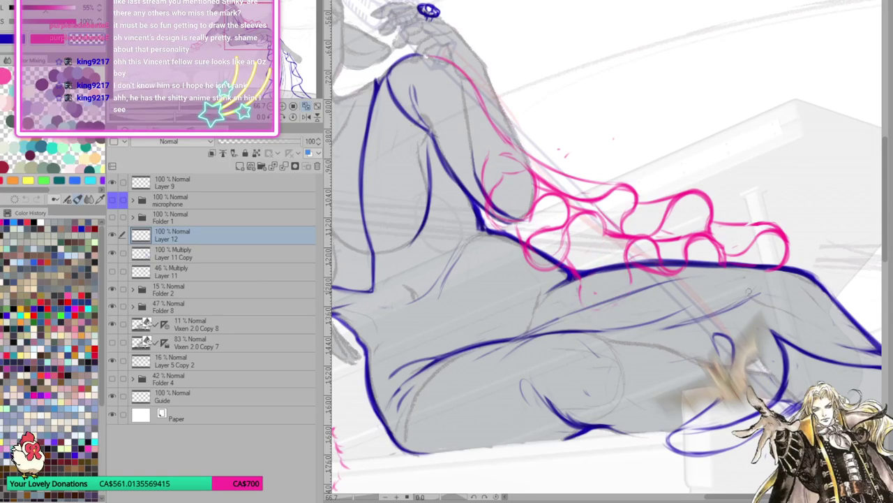
# Add pink strokes curving down under the ruffles, checking the result in mirrored view.
pyautogui.press('h')
pyautogui.moveTo(592, 271)
pyautogui.mouseDown()
pyautogui.moveTo(597, 301)
pyautogui.moveTo(614, 304)
pyautogui.moveTo(622, 284)
pyautogui.moveTo(614, 244)
pyautogui.mouseUp()
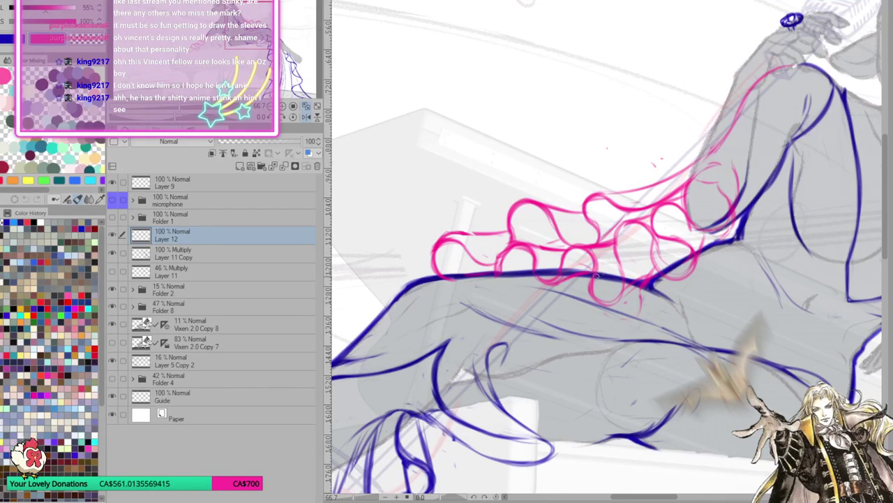
pyautogui.click(307, 119)
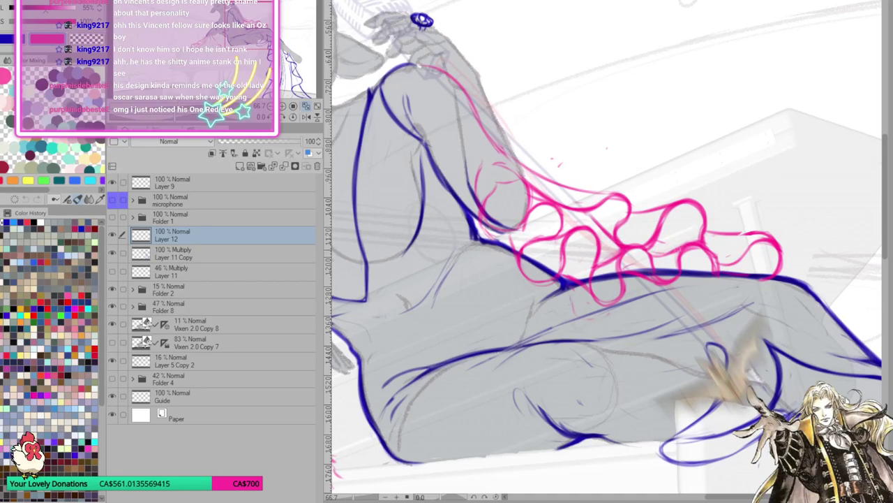
pyautogui.moveTo(524, 366)
pyautogui.mouseDown()
pyautogui.moveTo(650, 409)
pyautogui.moveTo(595, 418)
pyautogui.mouseUp()
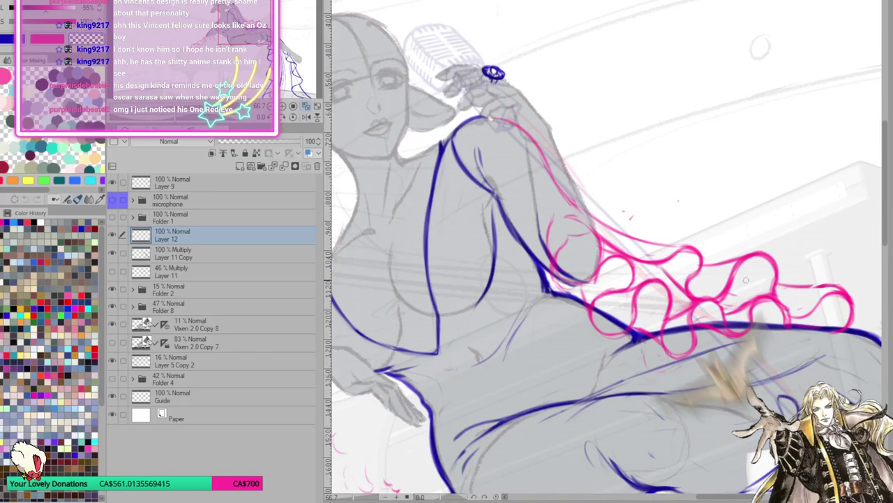
pyautogui.scroll(-3, 584, 473)
pyautogui.scroll(-2, 584, 419)
pyautogui.scroll(5, 605, 299)
pyautogui.scroll(2, 604, 299)
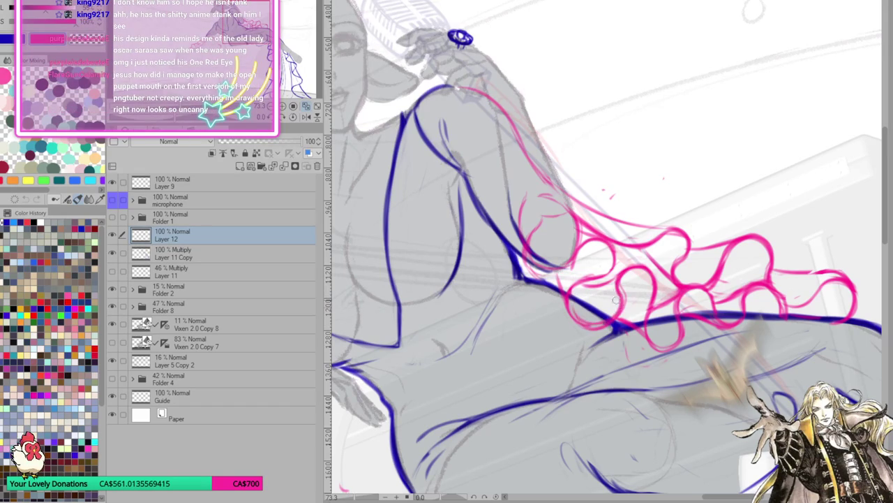
pyautogui.press('-')
# Mirror and rotate the canvas view to inspect the sleeve ruffles, then flip it back.
pyautogui.press('-')
pyautogui.press('h')
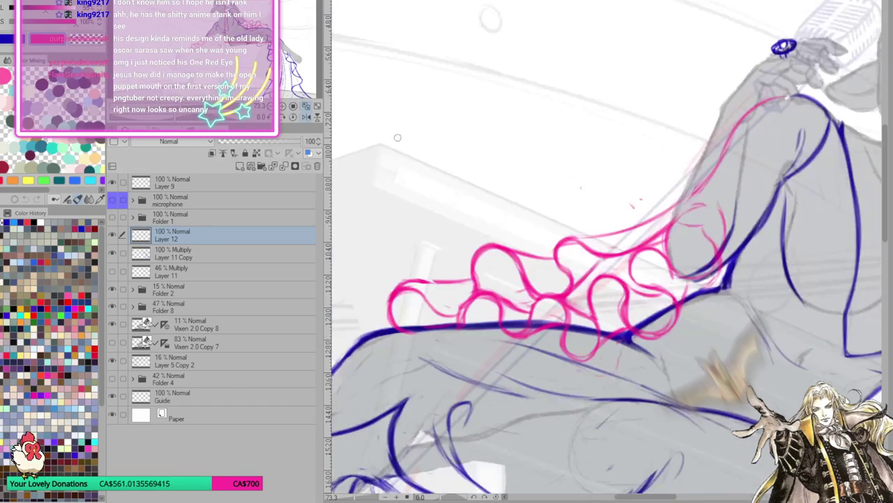
pyautogui.press('-')
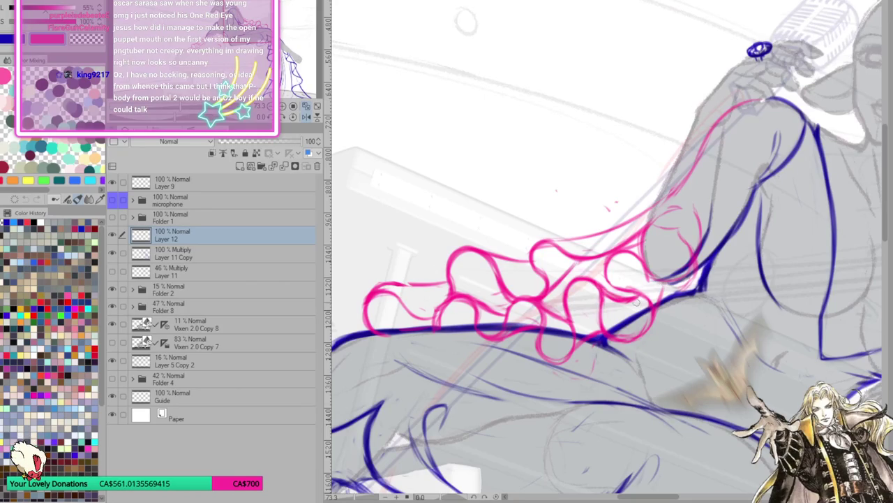
pyautogui.moveTo(696, 323); pyautogui.dragTo(683, 328)
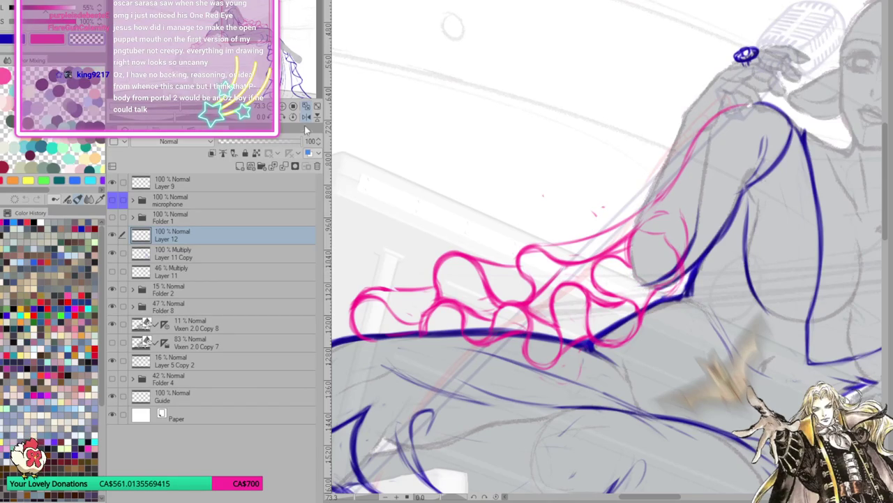
pyautogui.press('h')
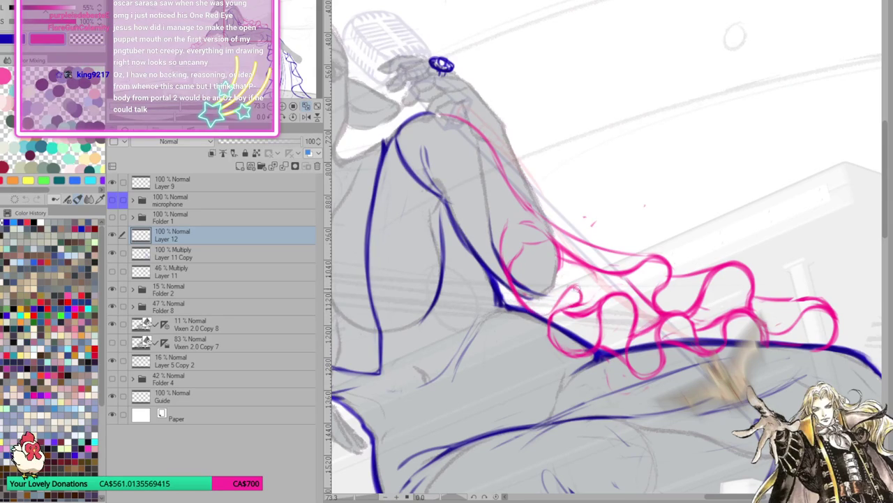
# Add a small pink curl to the sleeve ruffles, then pan across the arm and ruffles to review them.
pyautogui.moveTo(577, 289); pyautogui.dragTo(579, 294)
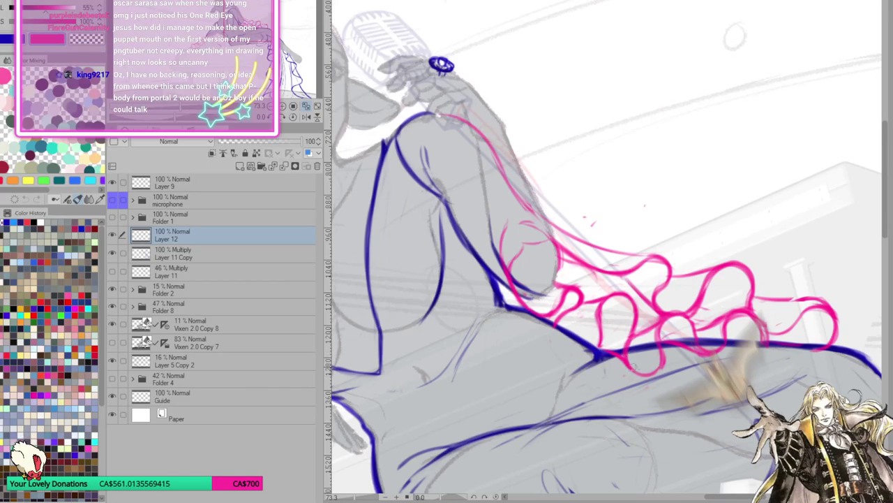
pyautogui.moveTo(710, 314); pyautogui.dragTo(694, 320)
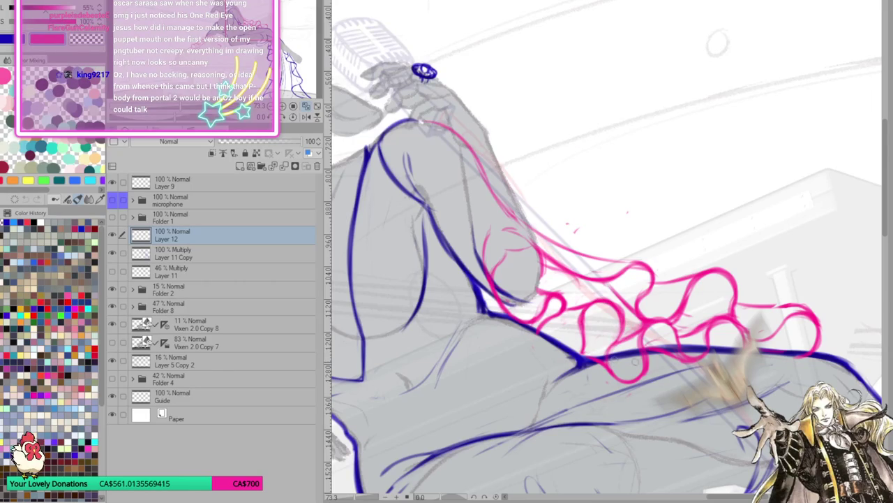
pyautogui.moveTo(614, 359); pyautogui.dragTo(535, 366)
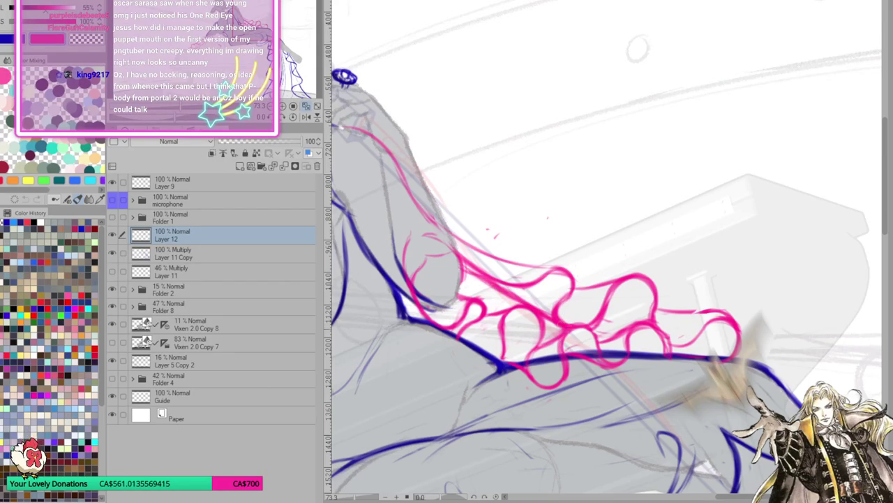
pyautogui.moveTo(660, 347); pyautogui.dragTo(711, 407)
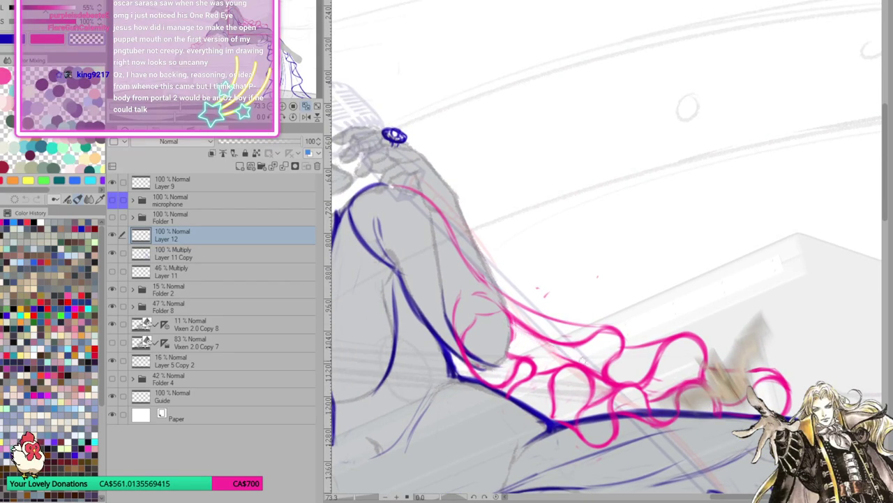
pyautogui.moveTo(565, 361); pyautogui.dragTo(560, 299)
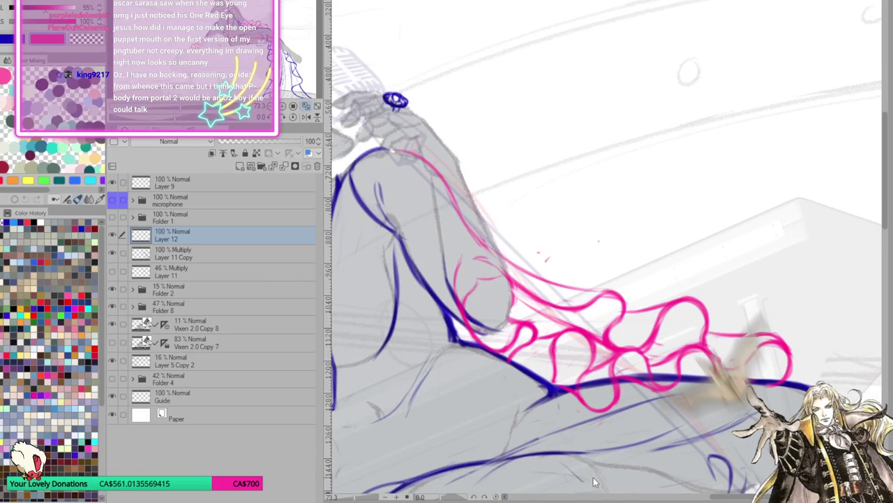
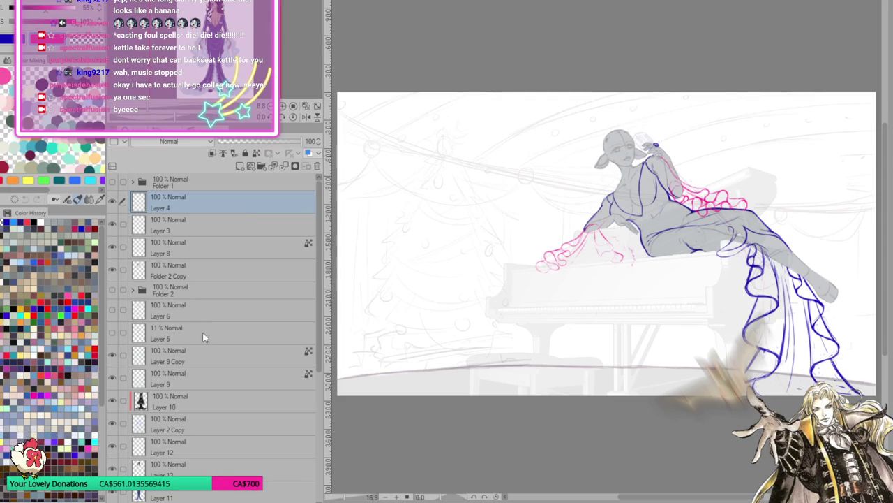
# Raise Folder 2's opacity to 100% so the microphone stand sketch shows.
pyautogui.scroll(-1, 184, 299)
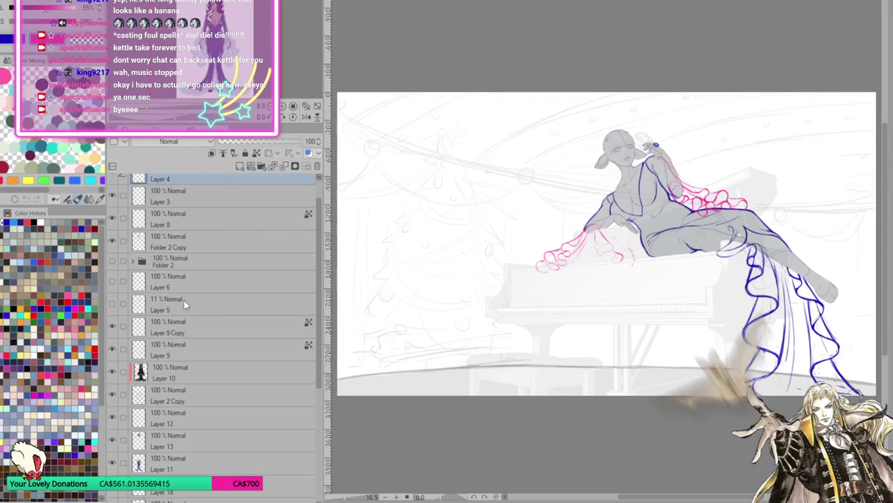
pyautogui.click(178, 311)
pyautogui.scroll(-2, 178, 310)
pyautogui.scroll(3, 181, 321)
pyautogui.scroll(-5, 227, 266)
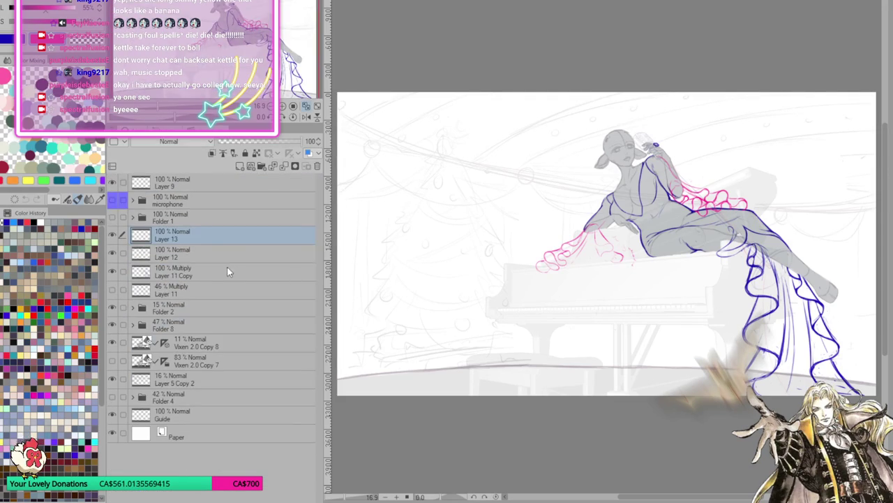
pyautogui.click(185, 307)
pyautogui.moveTo(276, 142); pyautogui.dragTo(298, 143)
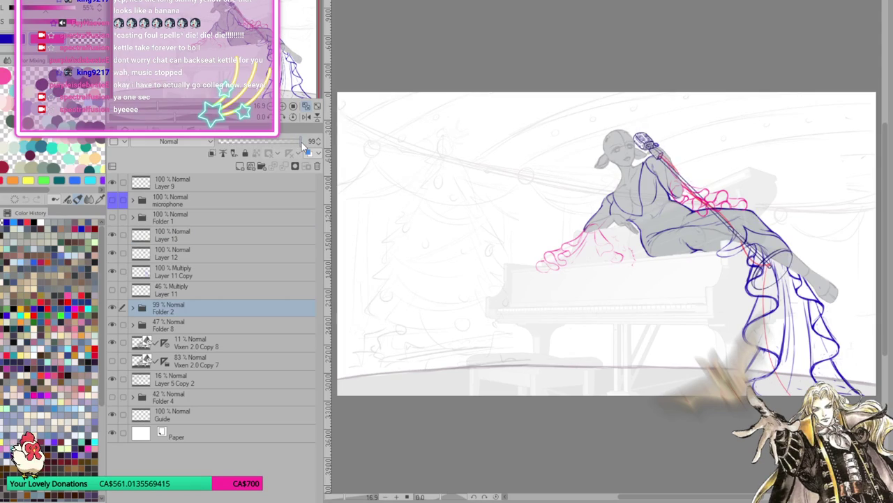
pyautogui.click(302, 142)
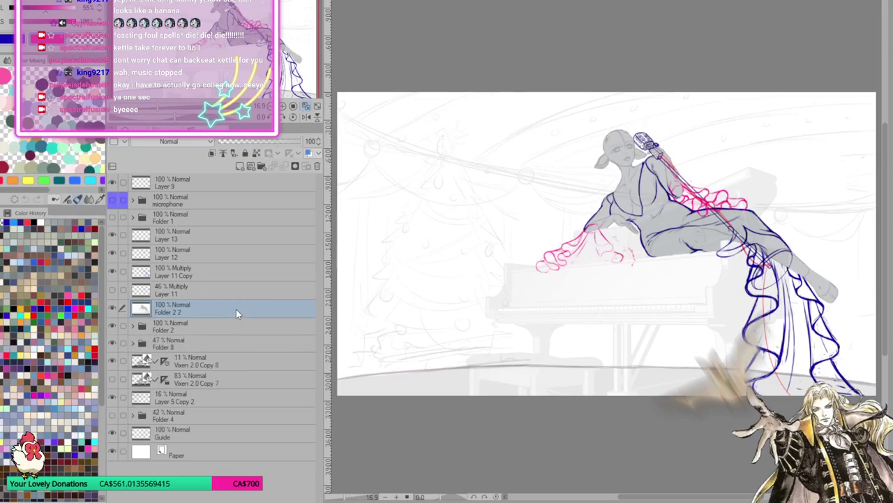
# Undo the Folder 2 2 copy, merge visible layers, and marquee-select the figure and piano.
pyautogui.hotkey('ctrl', 'z')
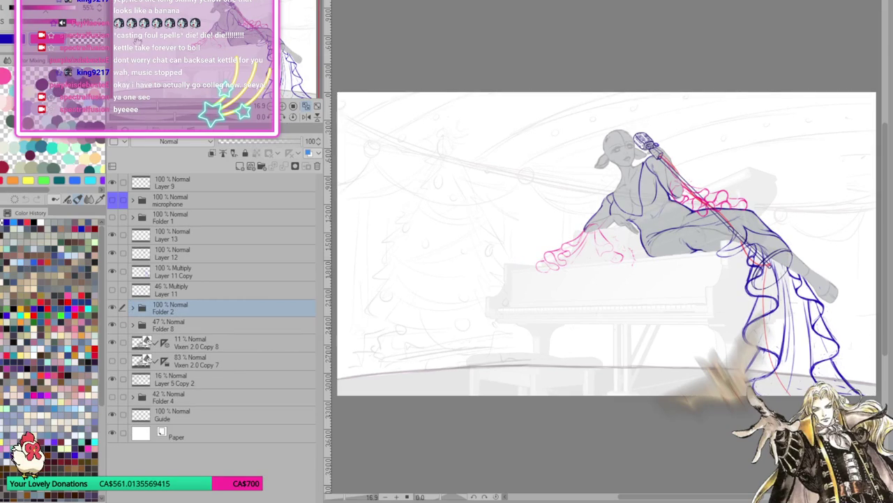
pyautogui.hotkey('ctrl', 'shift', 'e')
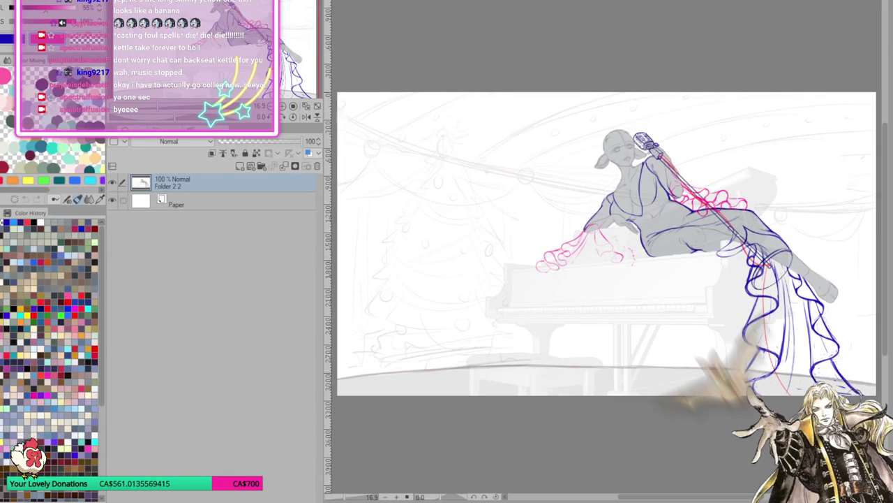
pyautogui.moveTo(515, 95); pyautogui.dragTo(869, 417)
# Trim the selection's top strip, deselect, then undo back to the separate layers.
pyautogui.moveTo(607, 98); pyautogui.dragTo(677, 104)
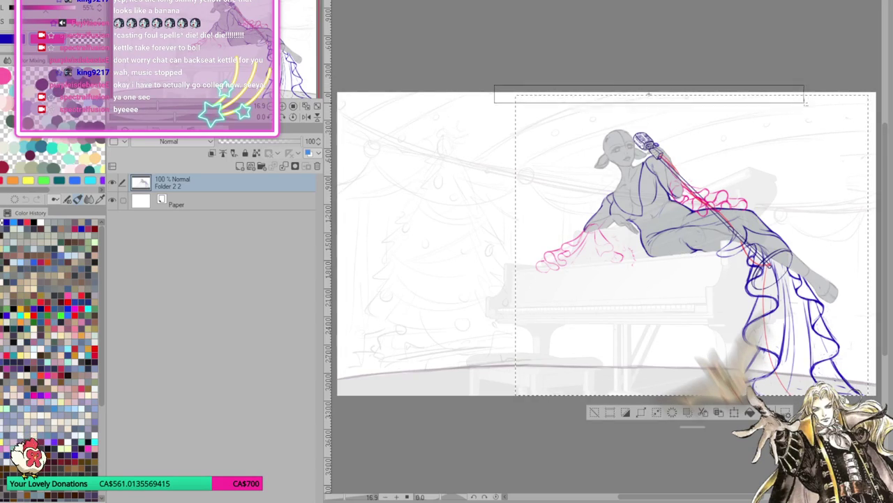
pyautogui.moveTo(883, 125); pyautogui.dragTo(880, 128)
pyautogui.hotkey('ctrl', 'd')
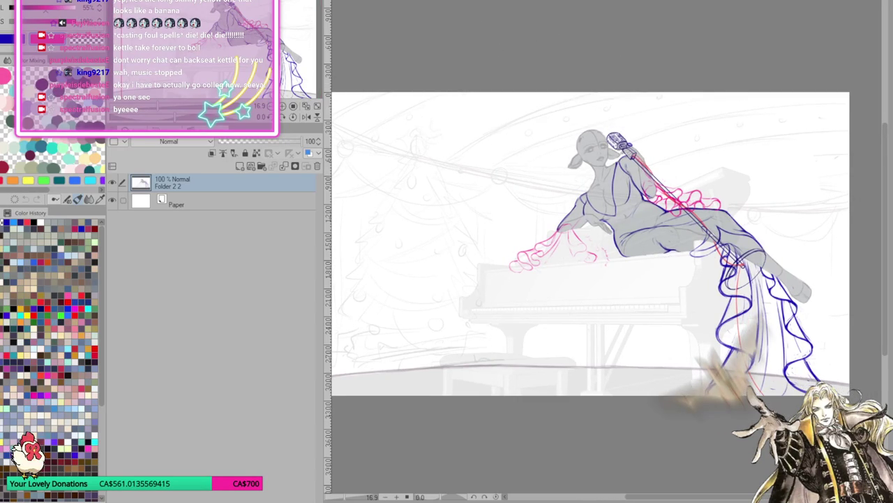
pyautogui.hotkey('ctrl', 'z')
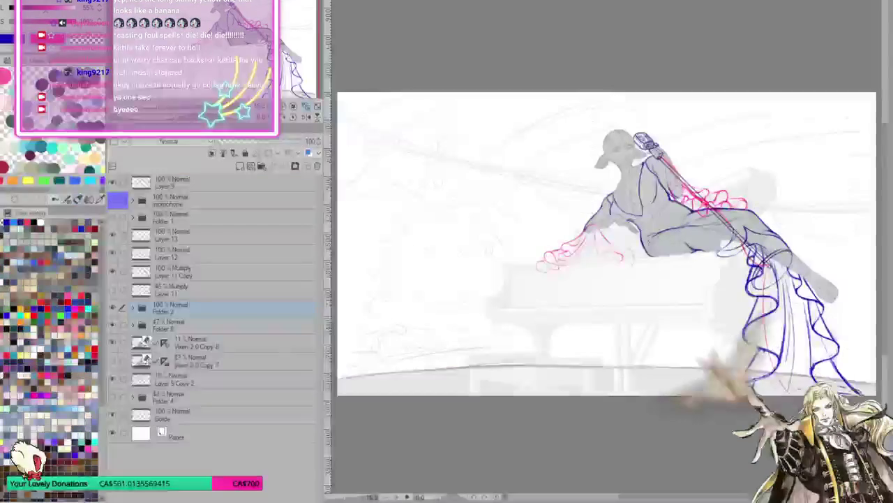